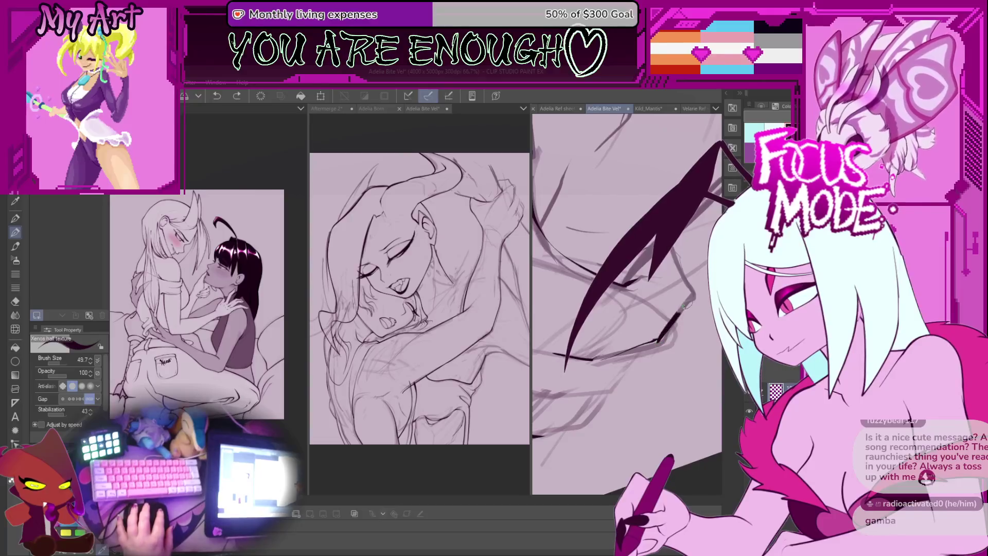
Angle the canvas for inking and try the first hair-strand curves, undoing the rejected strokes
scroll(683, 258, "up", 1)
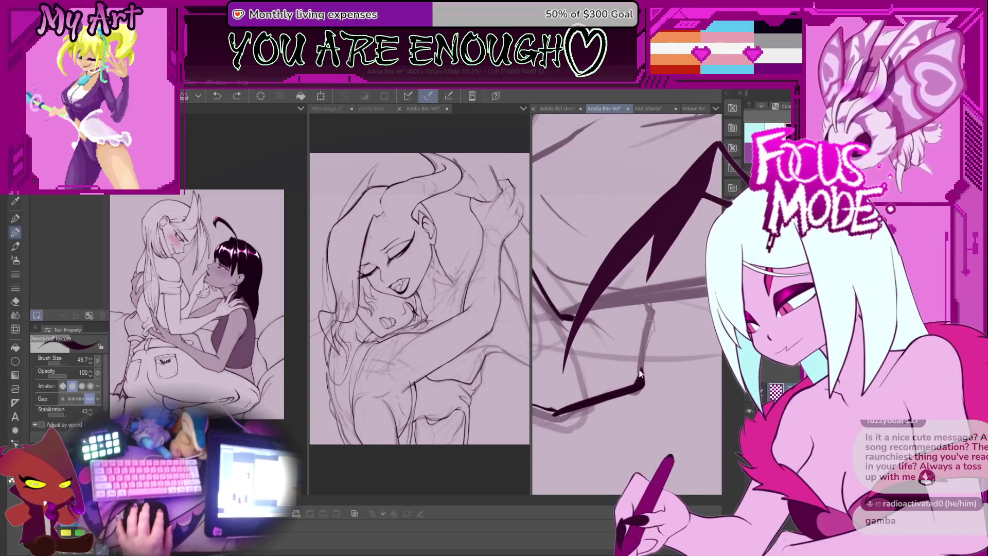
mouse_move(668, 307)
left_mouse_down()
mouse_move(628, 322)
mouse_move(667, 327)
mouse_move(656, 343)
mouse_move(635, 342)
mouse_move(659, 334)
mouse_move(628, 370)
mouse_move(644, 351)
mouse_move(666, 350)
mouse_move(603, 384)
left_mouse_up()
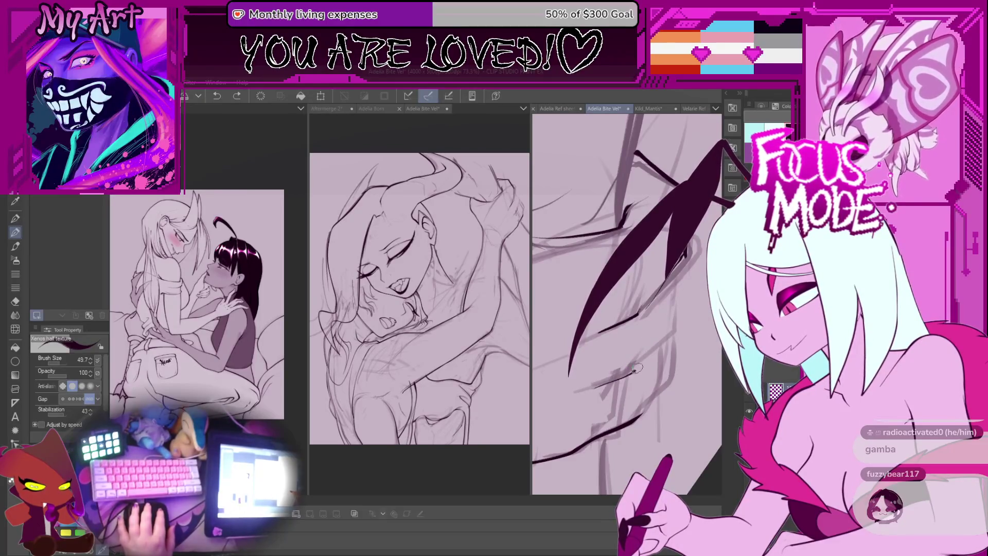
left_click_drag(659, 340, 634, 363)
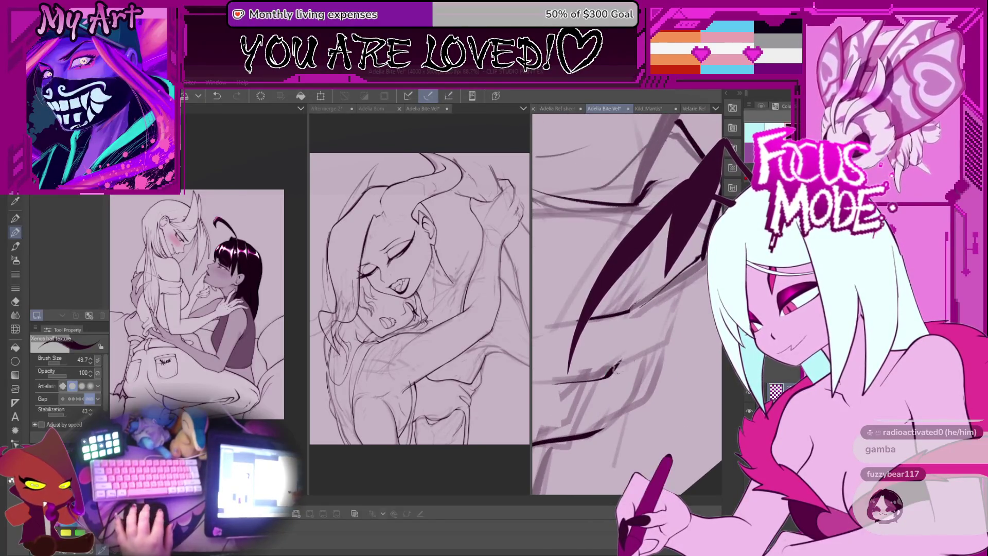
key("ctrl+z")
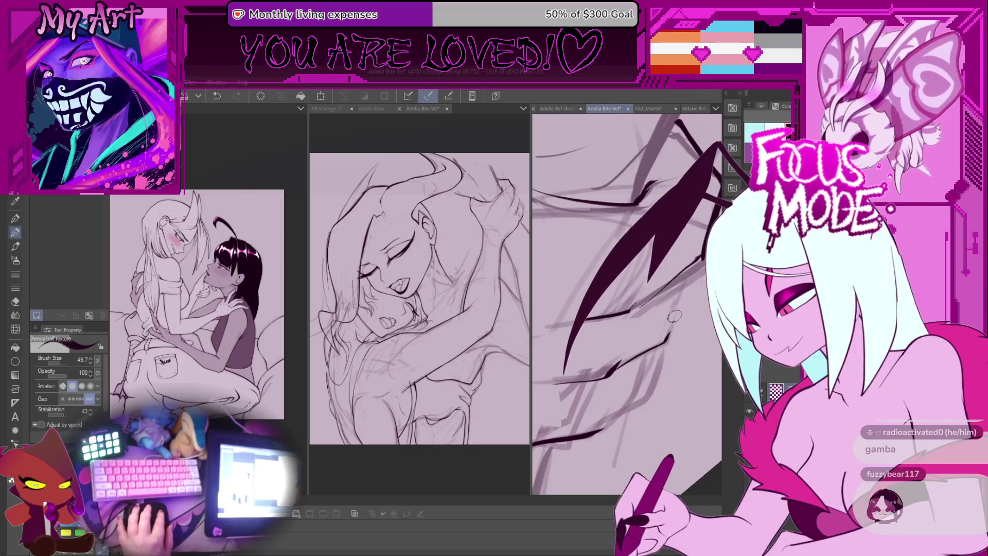
left_click_drag(647, 344, 626, 369)
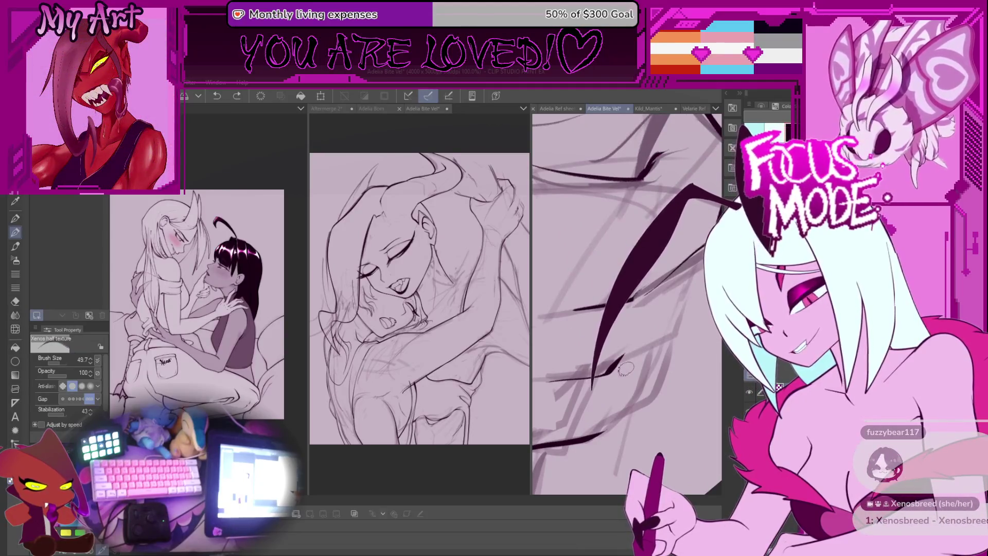
key("ctrl+z")
mouse_move(718, 229)
left_mouse_down()
mouse_move(647, 381)
mouse_move(615, 360)
mouse_move(659, 324)
left_mouse_up()
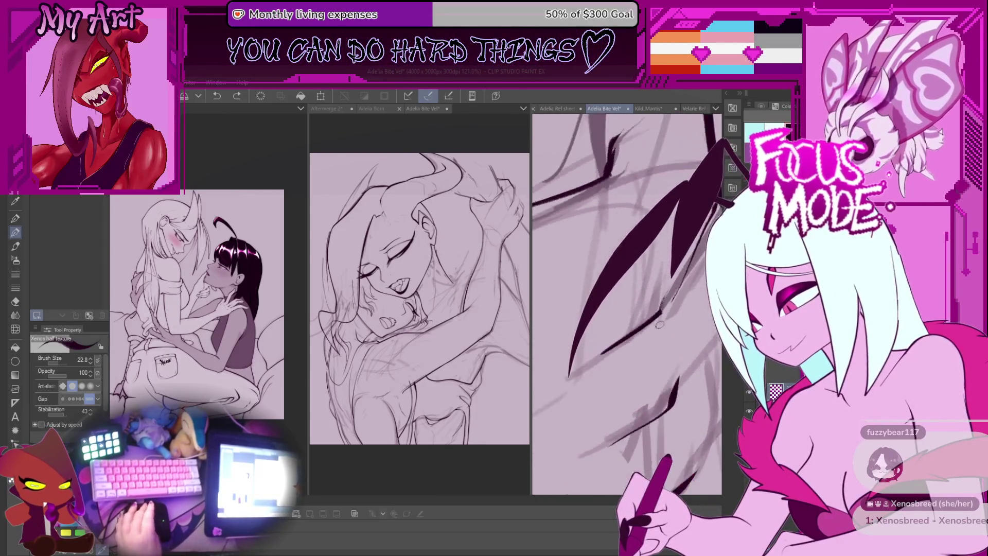
Redraw the long dark hair strand thicker and longer, reworking its lower tip
key("ctrl+z")
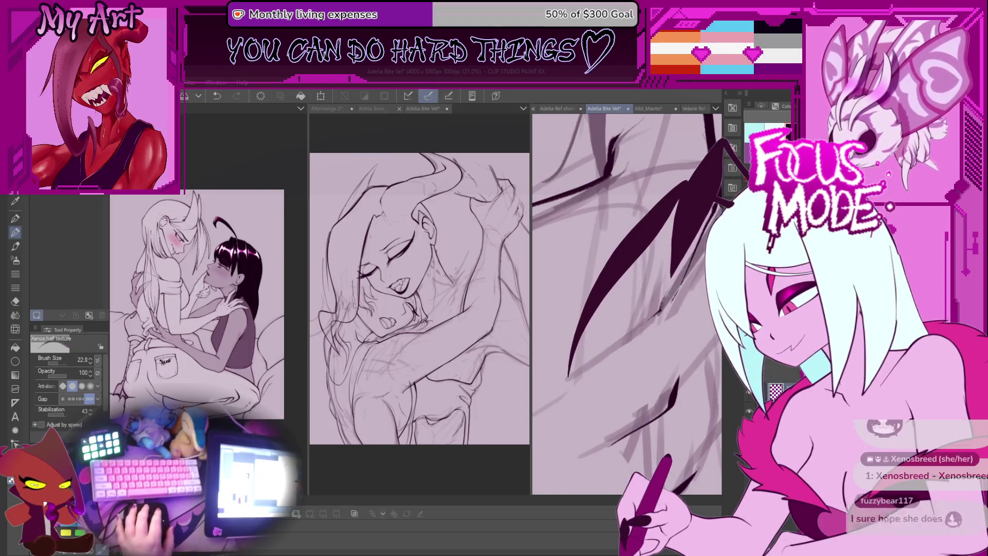
left_click_drag(698, 180, 581, 369)
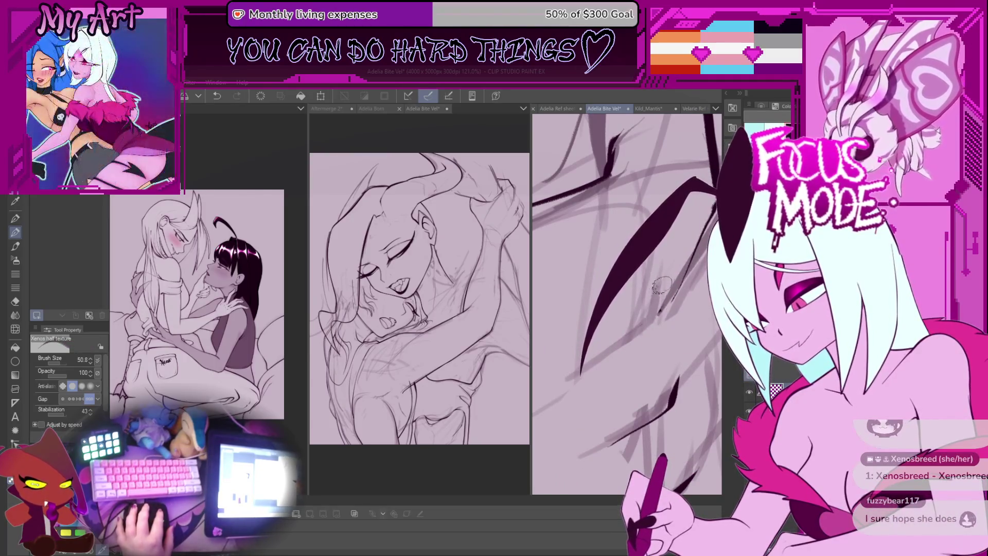
left_click_drag(721, 149, 570, 368)
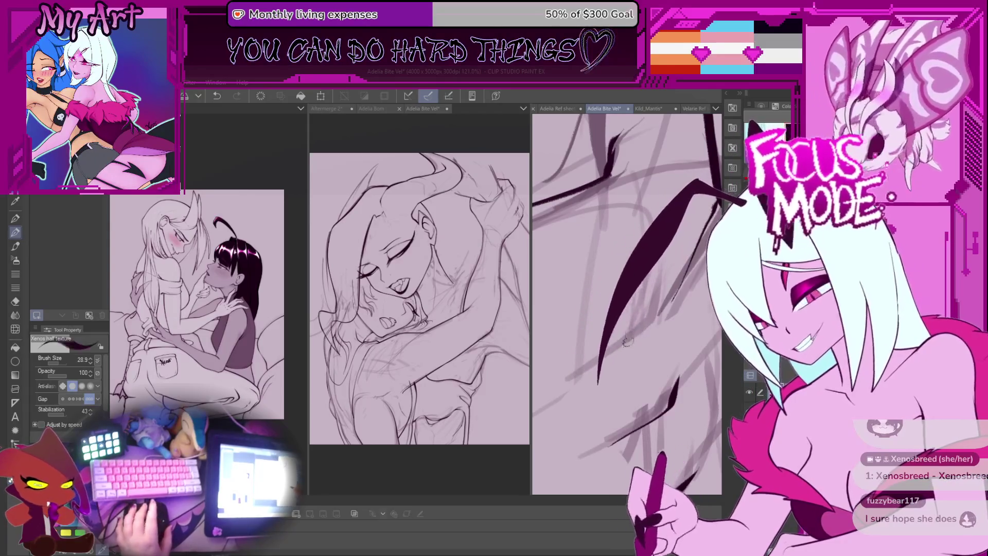
mouse_move(638, 309)
left_mouse_down()
mouse_move(618, 349)
mouse_move(648, 320)
left_mouse_up()
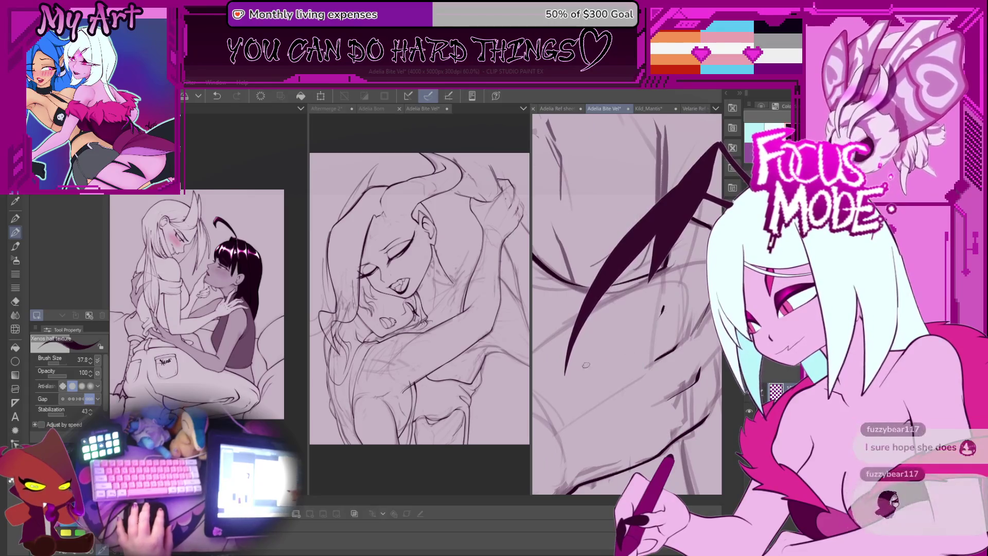
left_click_drag(718, 154, 676, 278)
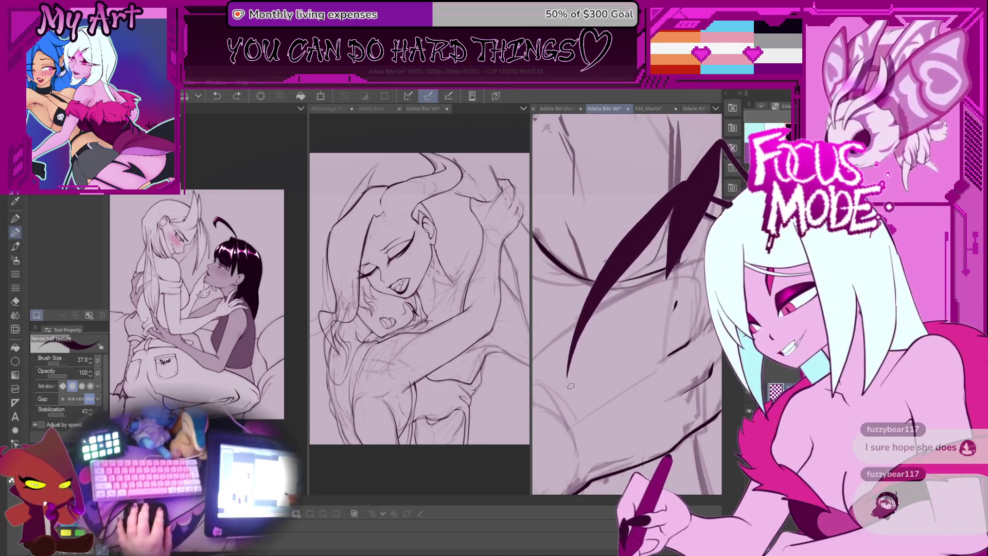
key("ctrl+z")
Zoom out and rotate the canvas clockwise to review the strand, then pick the Lasso tool
key("ctrl+minus")
key("ctrl+minus")
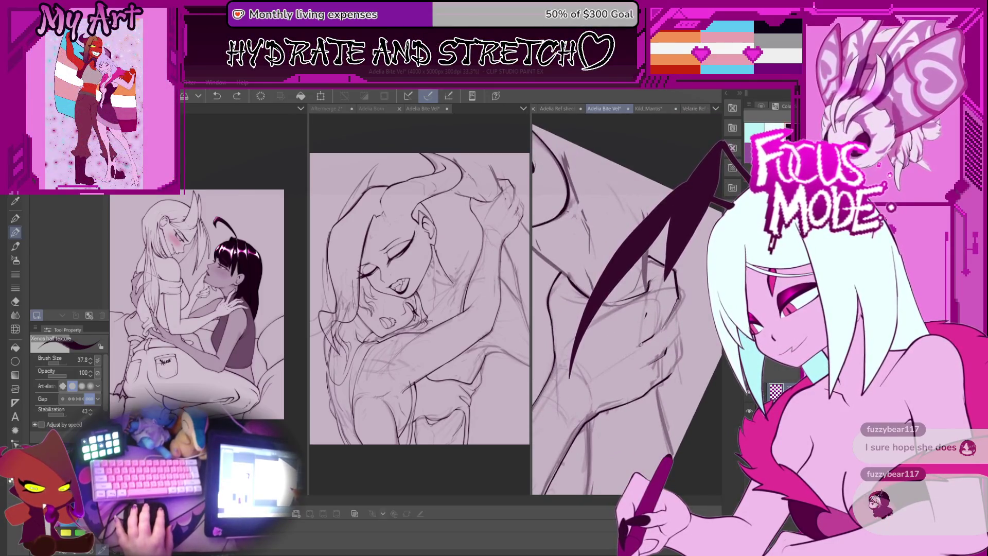
key("asciicircum")
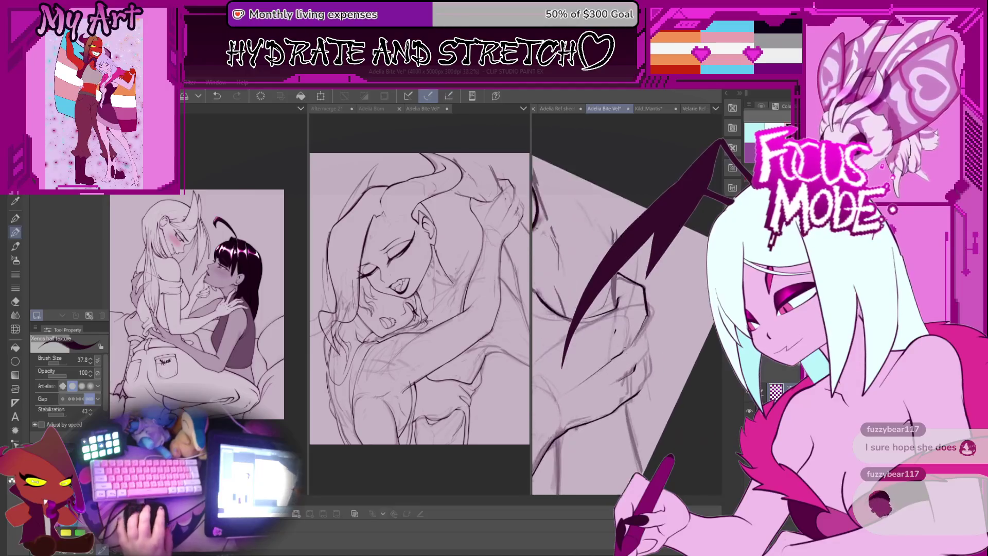
scroll(627, 304, "down", 4)
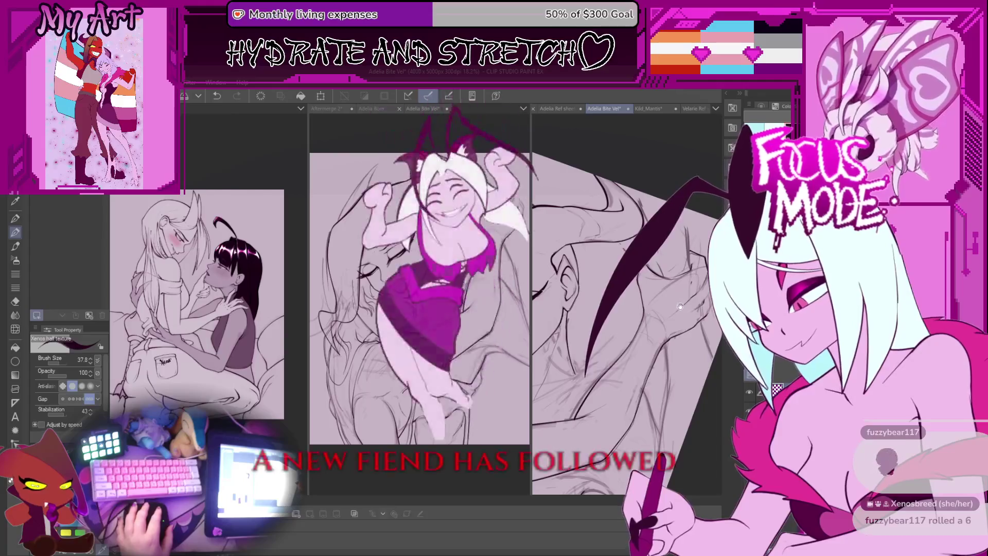
key("asciicircum")
key("asciicircum")
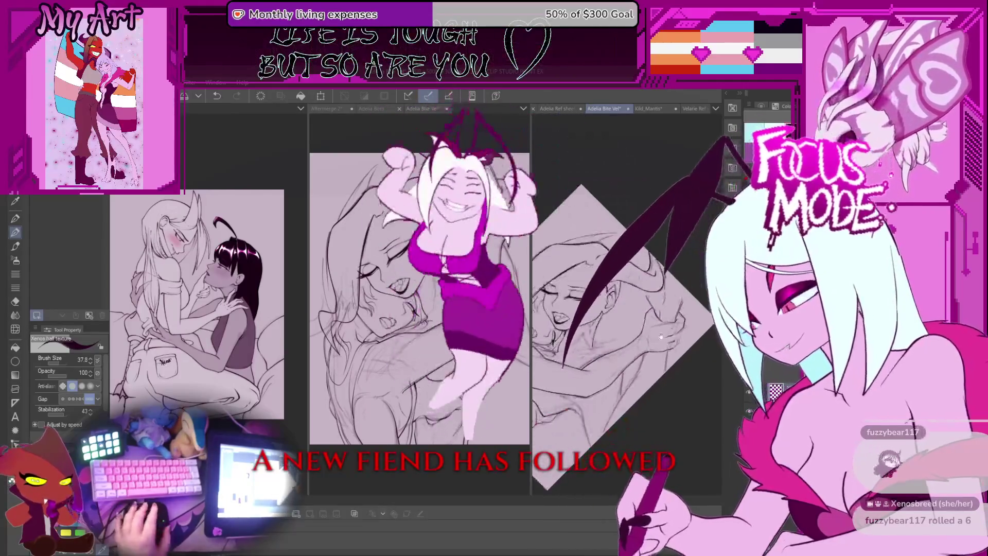
key("asciicircum")
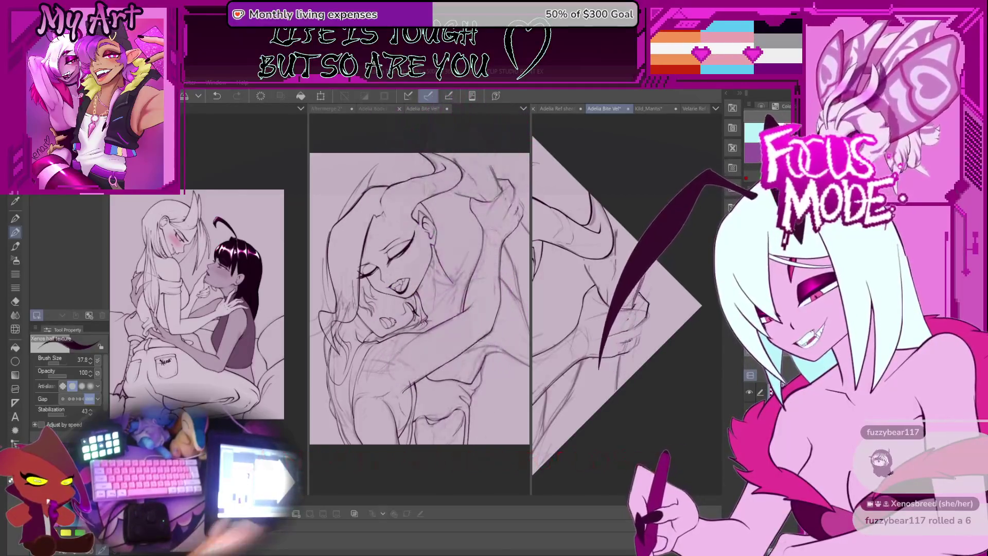
scroll(620, 323, "up", 5)
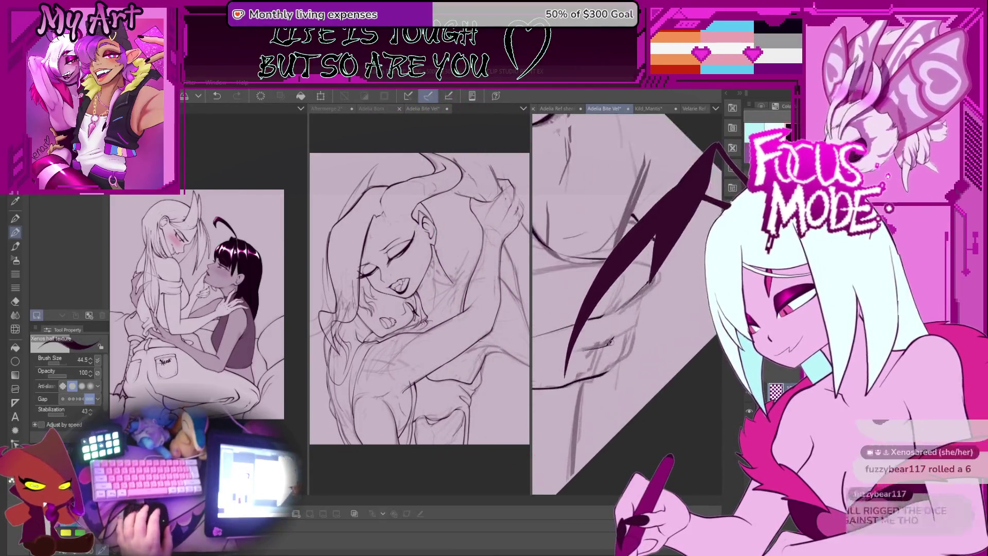
key("asciicircum")
key("m")
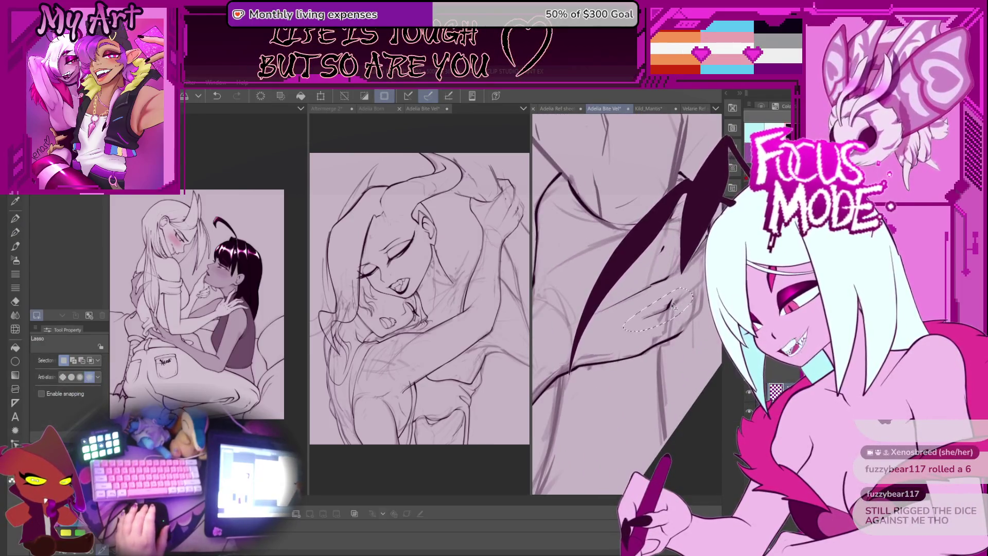
Transform the lasso-selected line section beside the hair strand and confirm it
key("ctrl+t")
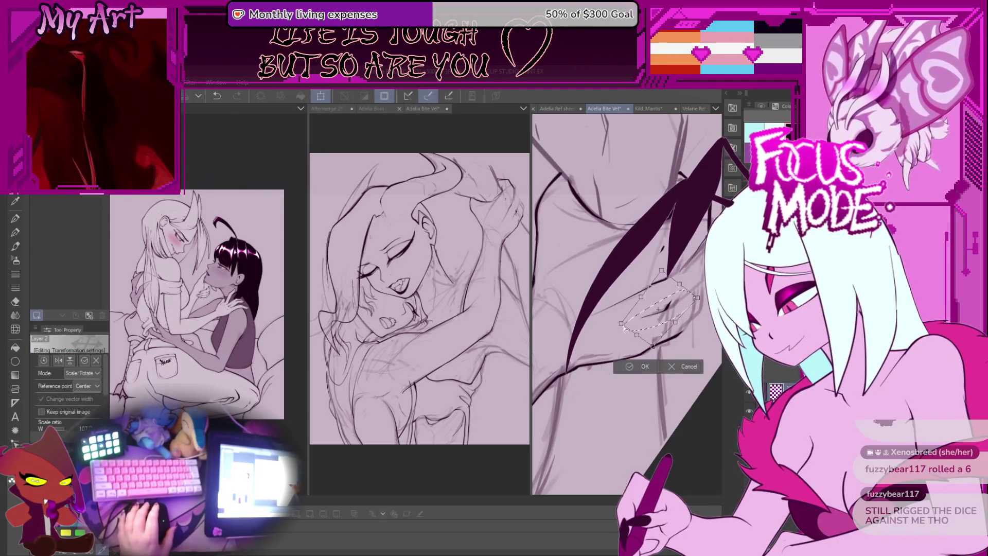
left_click(633, 370)
key("p")
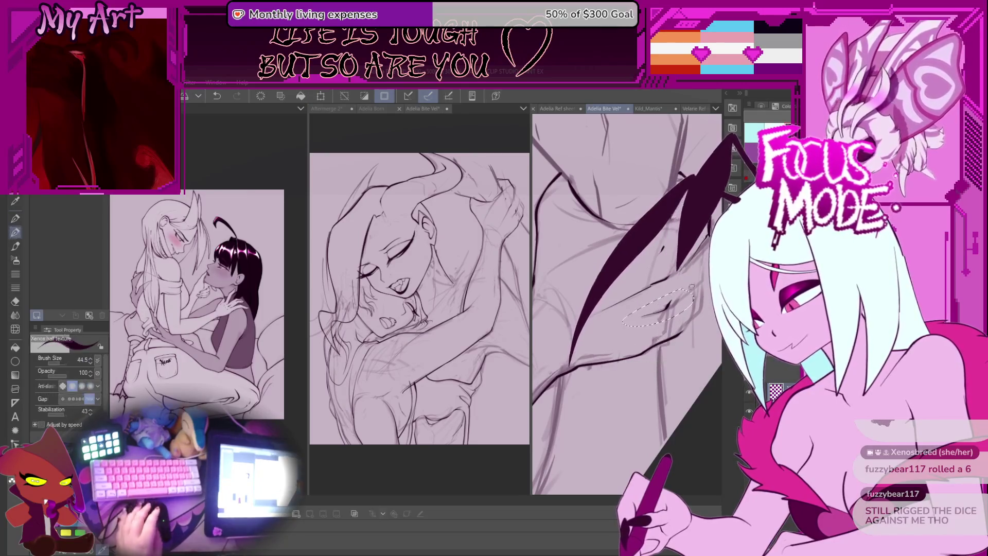
key("minus")
key("asciicircum")
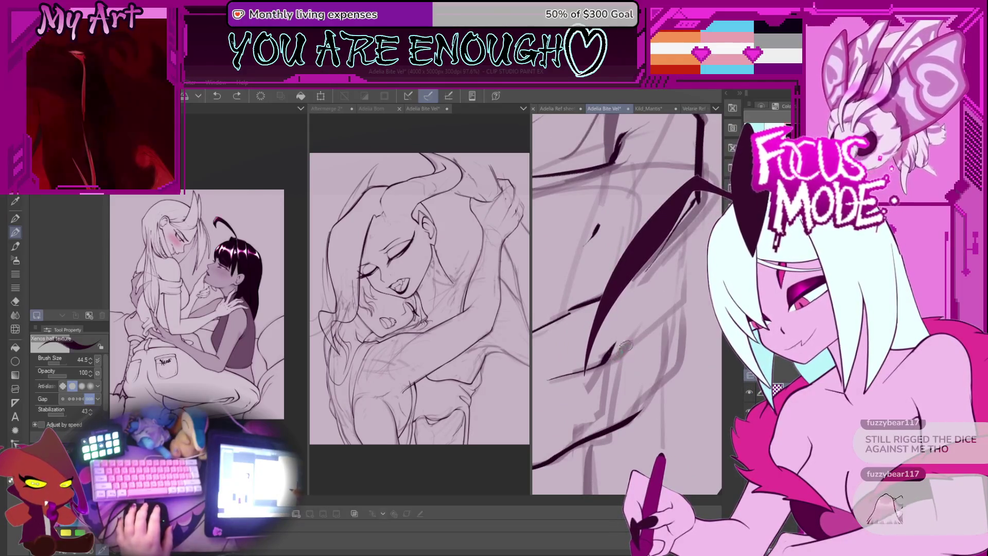
Undo and redo the long sweeping hair stroke to compare, keeping it inked
key("minus")
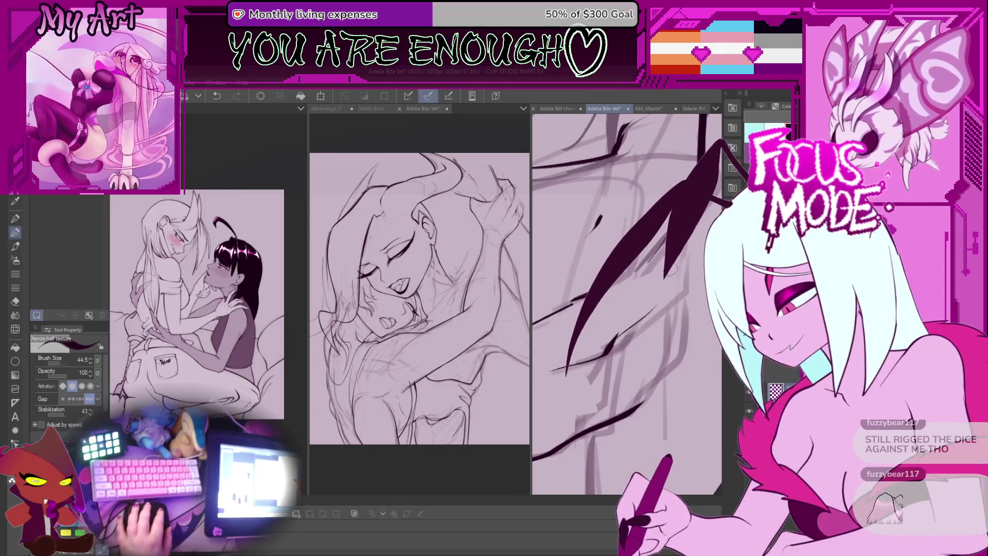
key("minus")
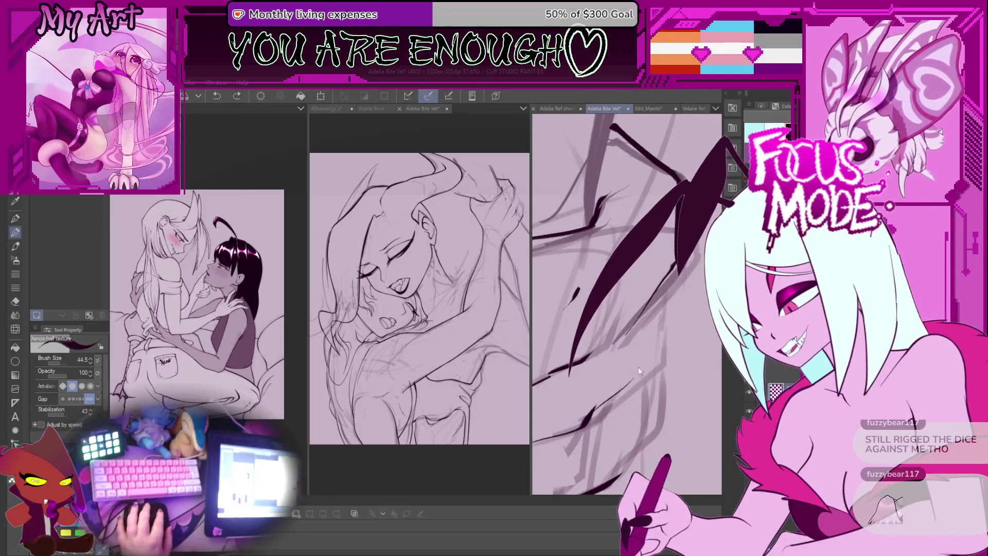
scroll(650, 301, "down", 5)
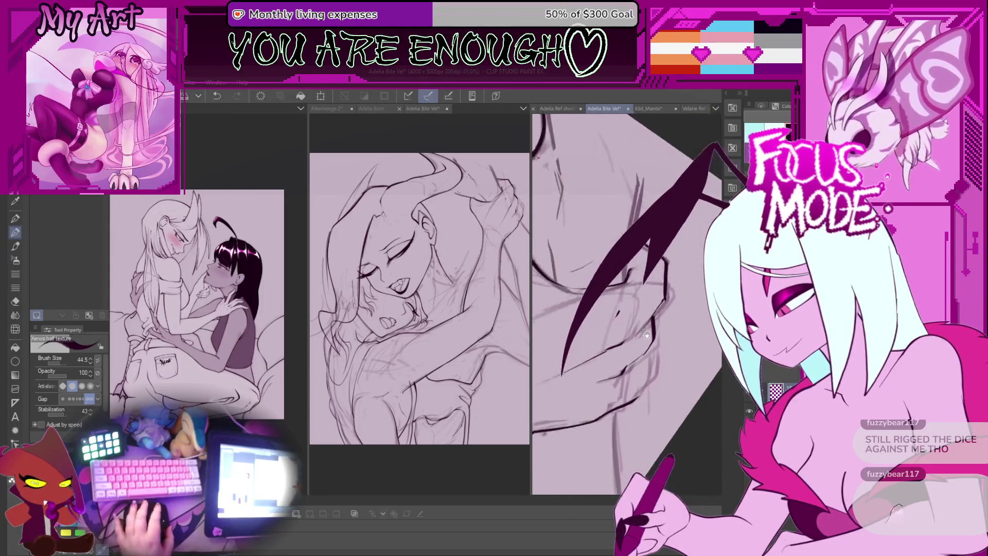
key("ctrl+z")
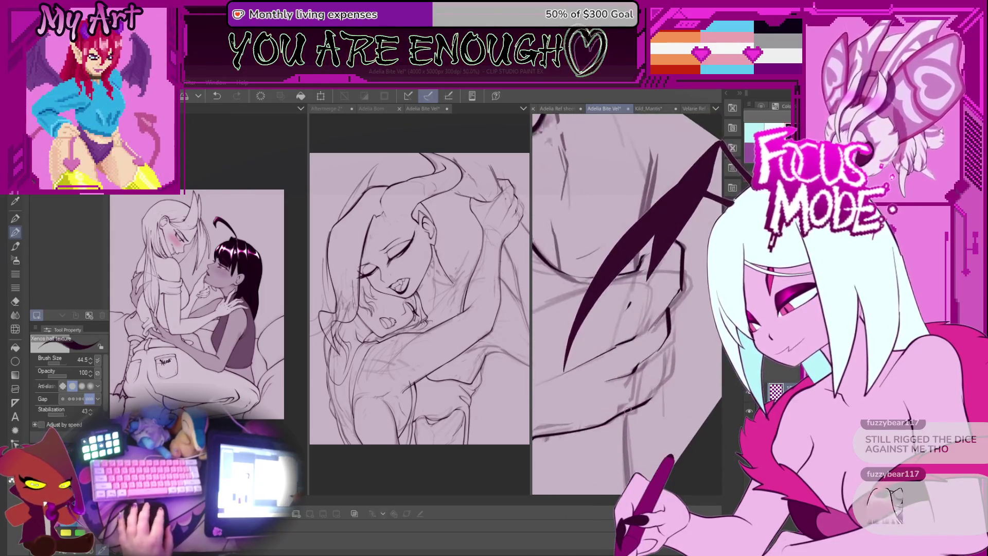
scroll(664, 387, "up", 2)
key("ctrl+y")
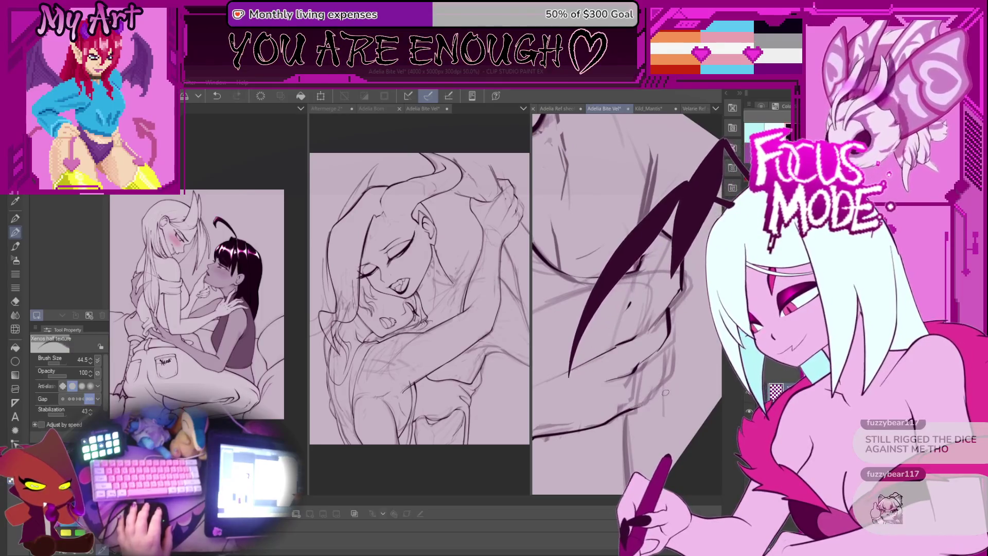
key("ctrl+z")
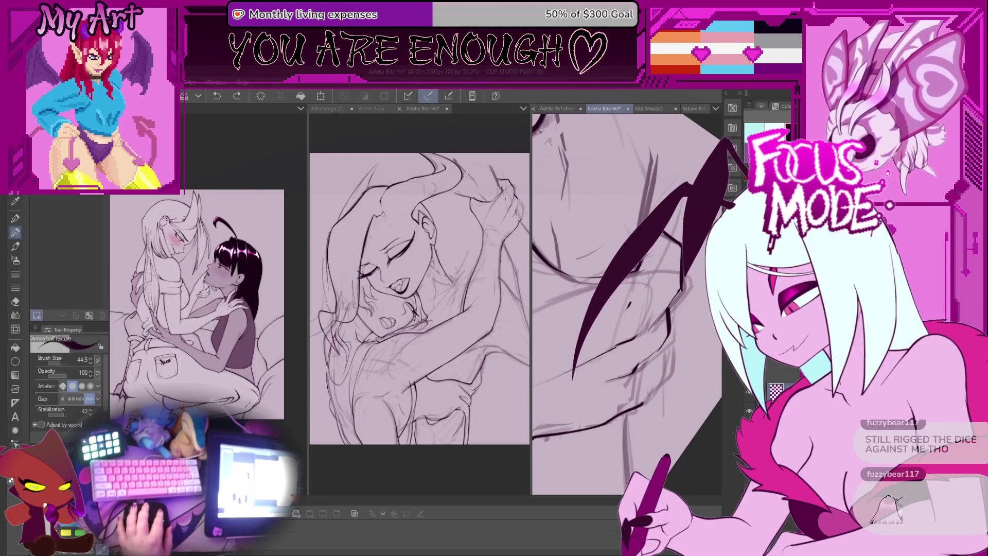
key("ctrl+y")
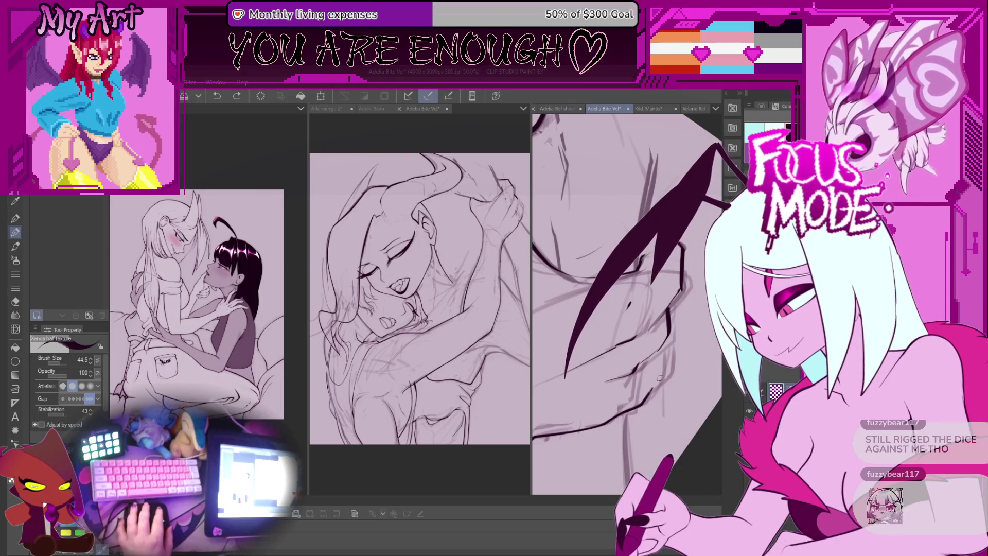
Ink a short dark line beside the hand and tilt the view toward it
left_click_drag(662, 361, 640, 394)
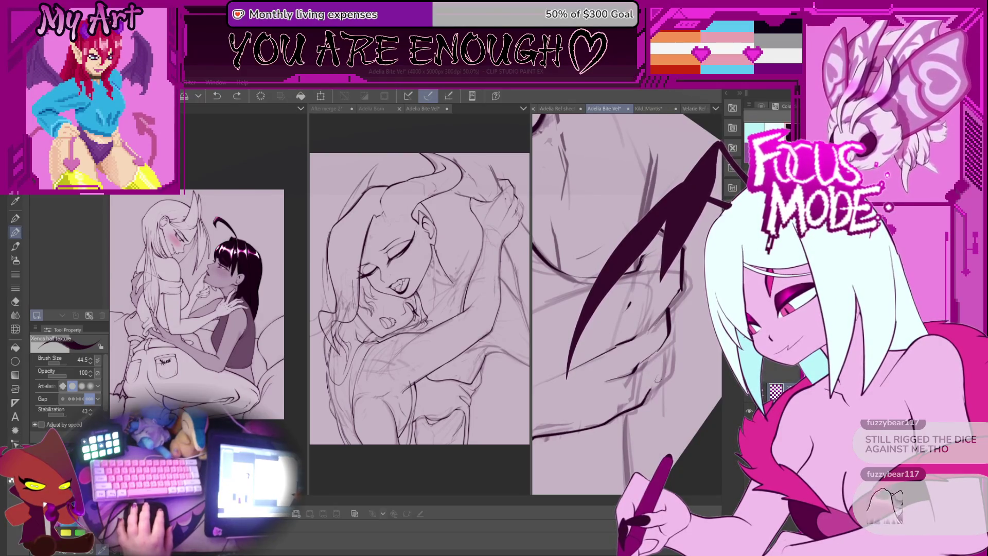
mouse_move(658, 378)
left_mouse_down()
mouse_move(623, 355)
mouse_move(639, 299)
mouse_move(638, 351)
left_mouse_up()
mouse_move(636, 295)
left_mouse_down()
mouse_move(672, 261)
mouse_move(610, 335)
mouse_move(666, 370)
mouse_move(633, 379)
mouse_move(659, 399)
left_mouse_up()
Hide and re-show the rough sketch layer to check the lineart, then save with Ctrl+S
left_click(749, 411)
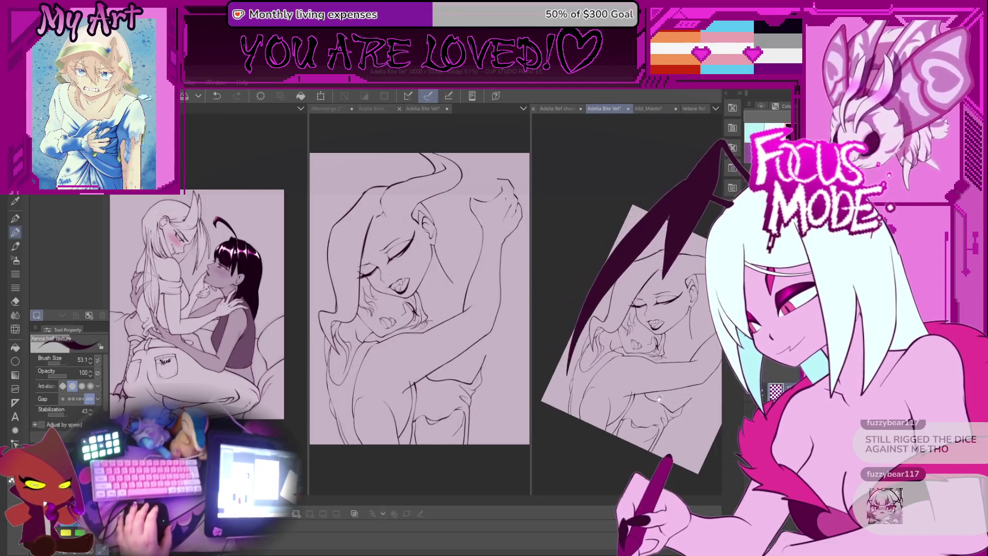
left_click(750, 411)
mouse_move(736, 410)
left_mouse_down()
mouse_move(614, 344)
mouse_move(609, 354)
mouse_move(649, 376)
left_mouse_up()
key("ctrl+s")
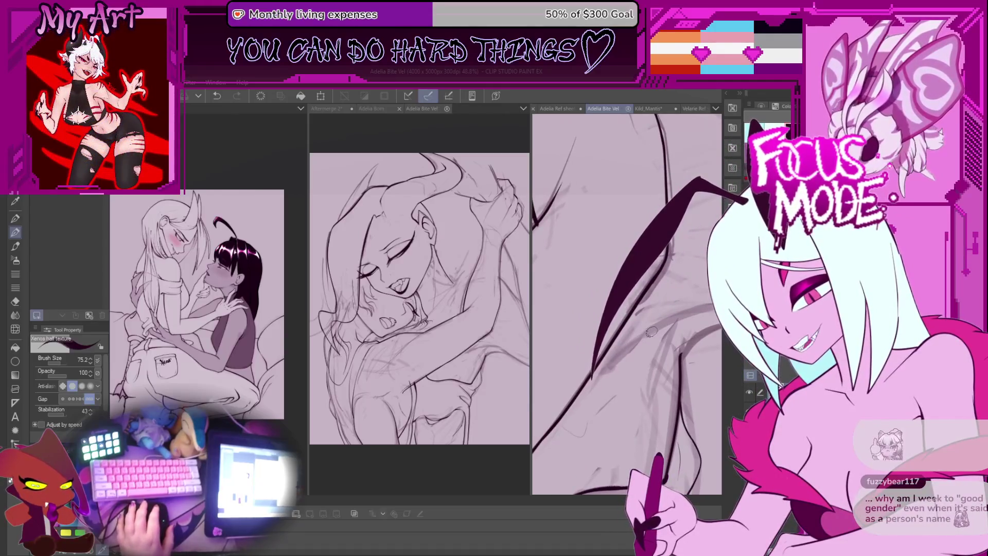
Ink a dark line running down-left over the sketch, redrawing its lower part
left_click_drag(634, 275, 586, 378)
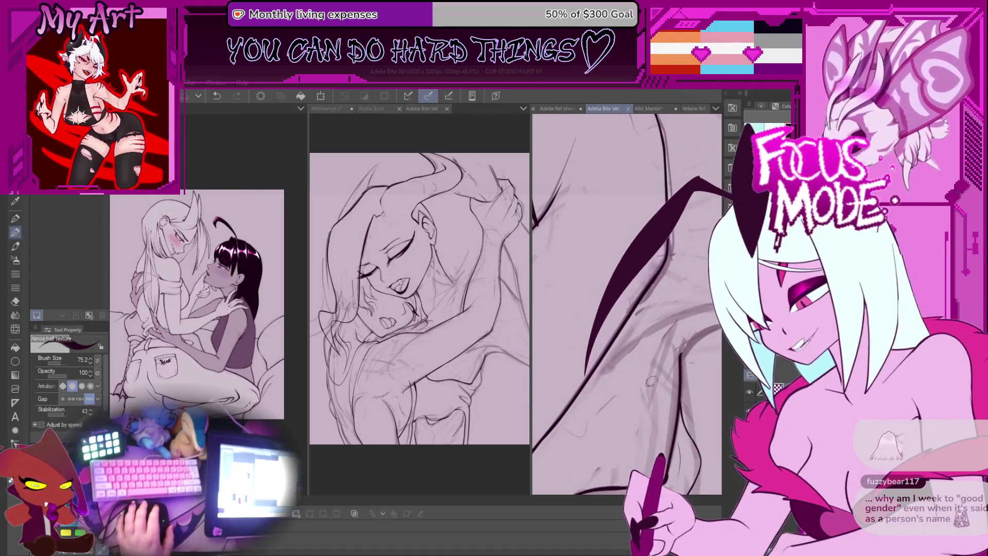
left_click_drag(642, 273, 590, 378)
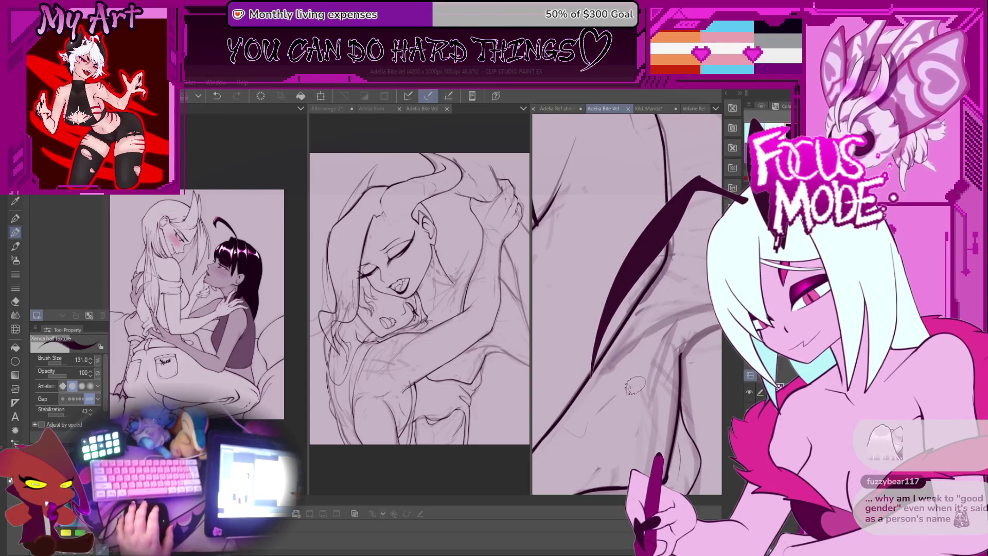
mouse_move(629, 394)
left_mouse_down()
mouse_move(689, 304)
mouse_move(624, 346)
left_mouse_up()
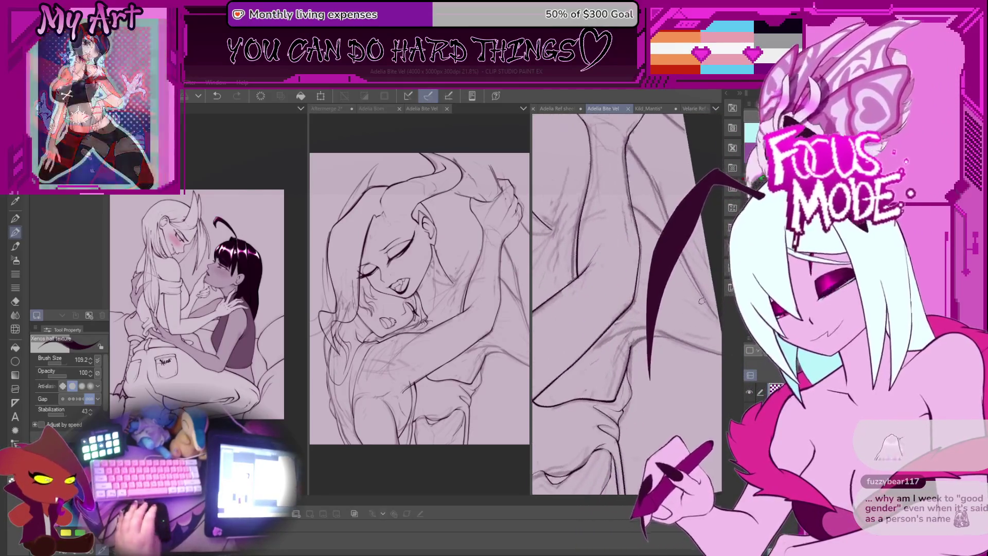
scroll(623, 344, "up", 2)
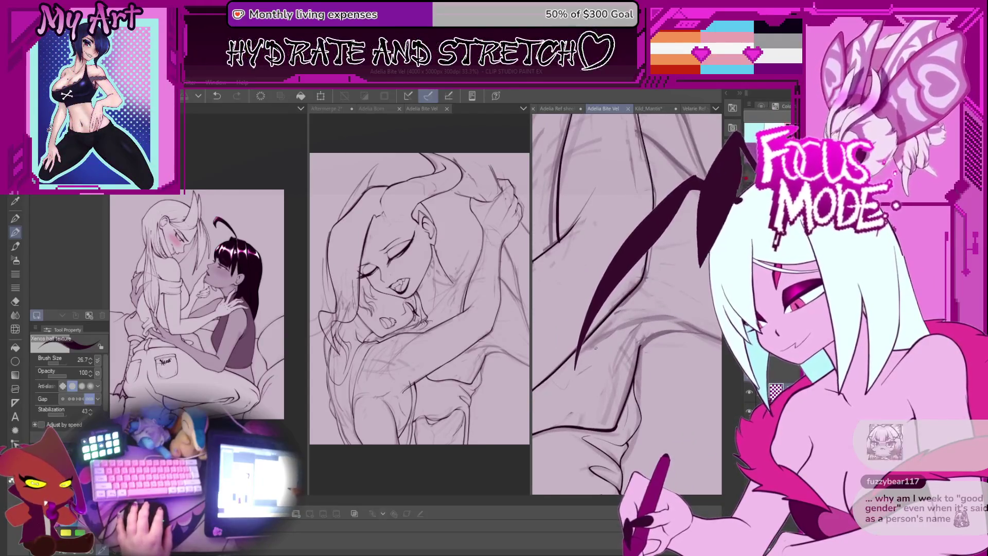
left_click_drag(603, 354, 586, 329)
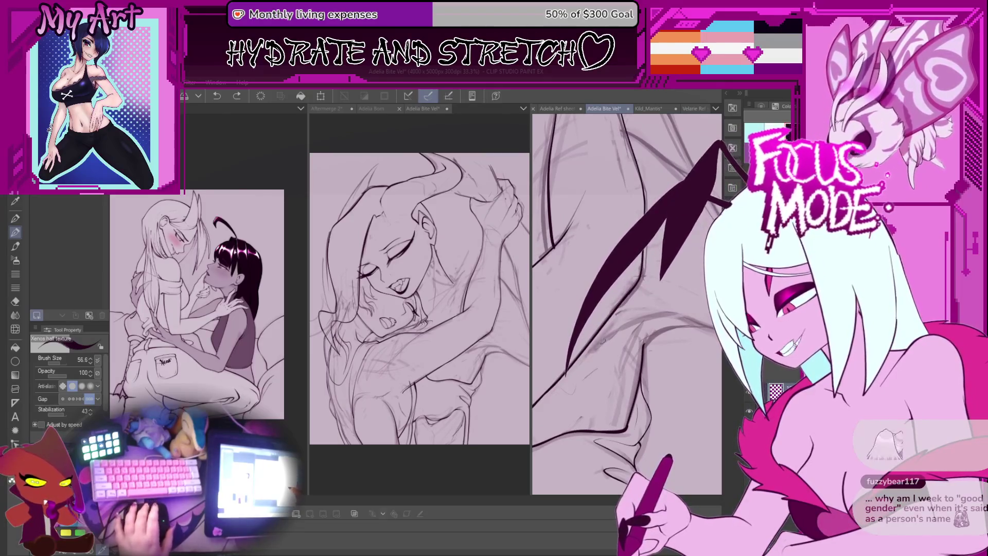
left_click_drag(589, 355, 588, 352)
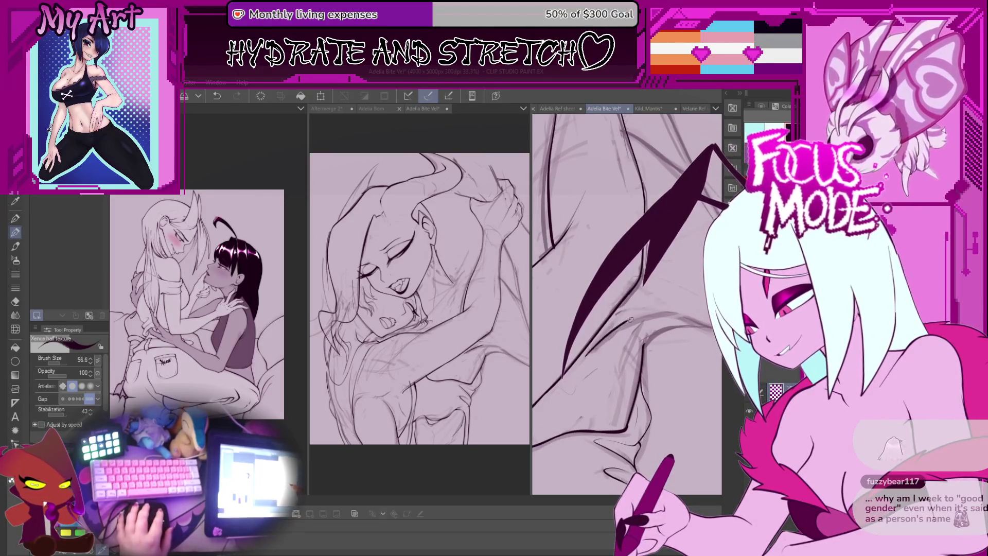
key("ctrl+z")
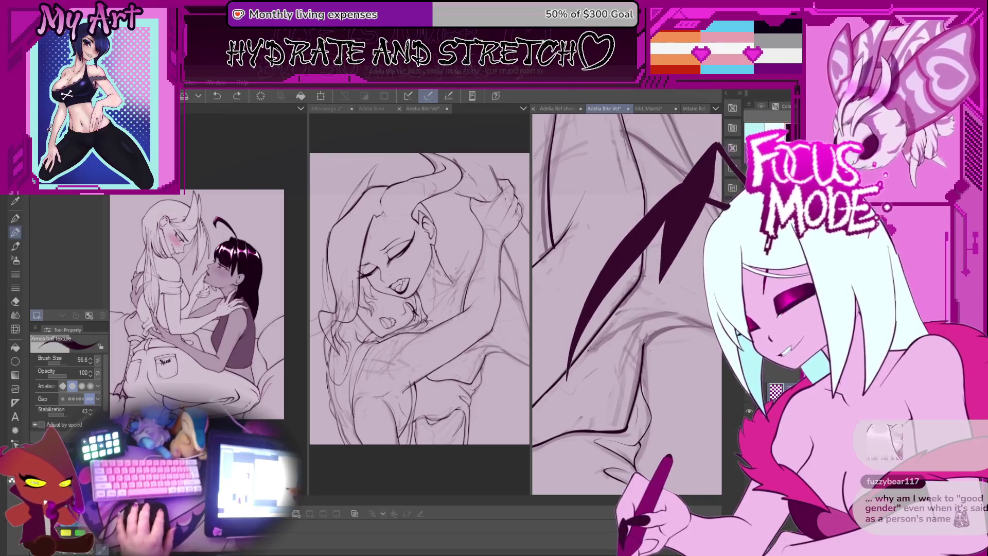
mouse_move(589, 352)
left_mouse_down()
mouse_move(597, 330)
mouse_move(611, 336)
left_mouse_up()
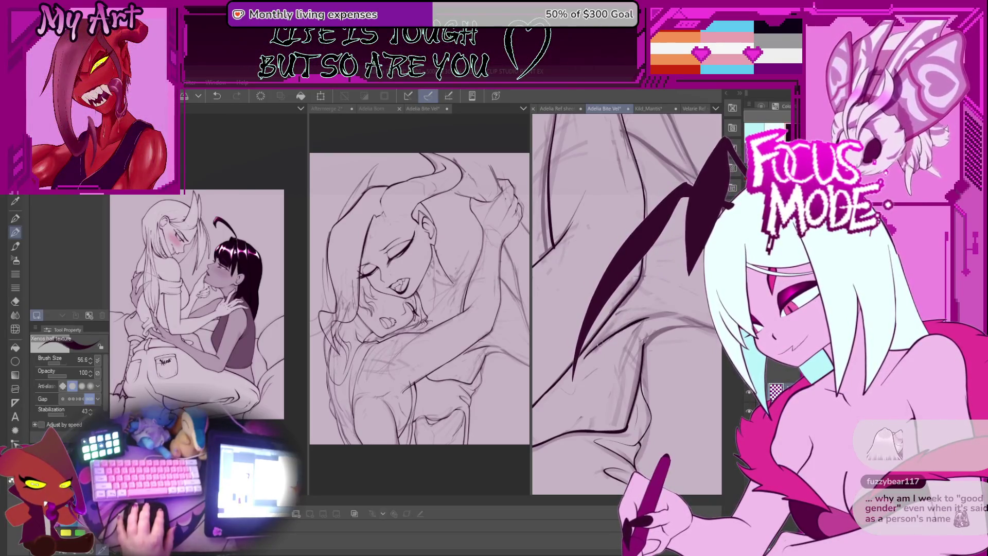
left_click_drag(660, 313, 619, 289)
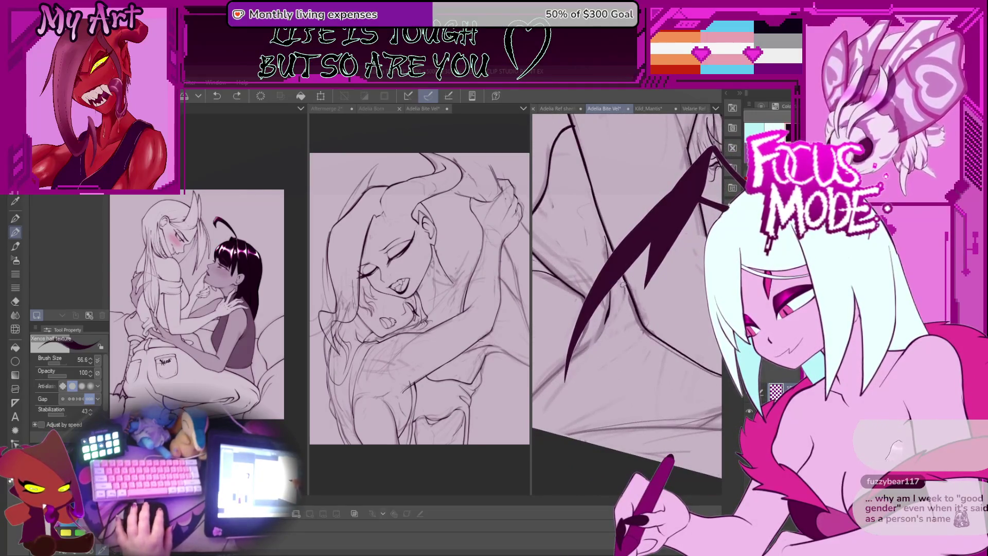
Enlarge the brush and thicken the ink line along its lower-left edge
left_click_drag(614, 312, 585, 380)
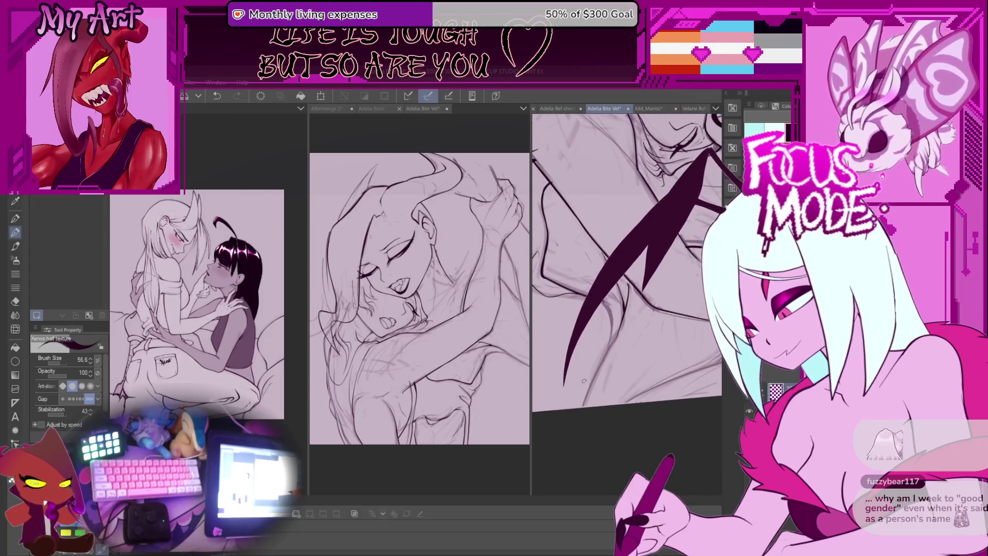
key("bracketright")
key("bracketright")
left_click_drag(594, 364, 581, 431)
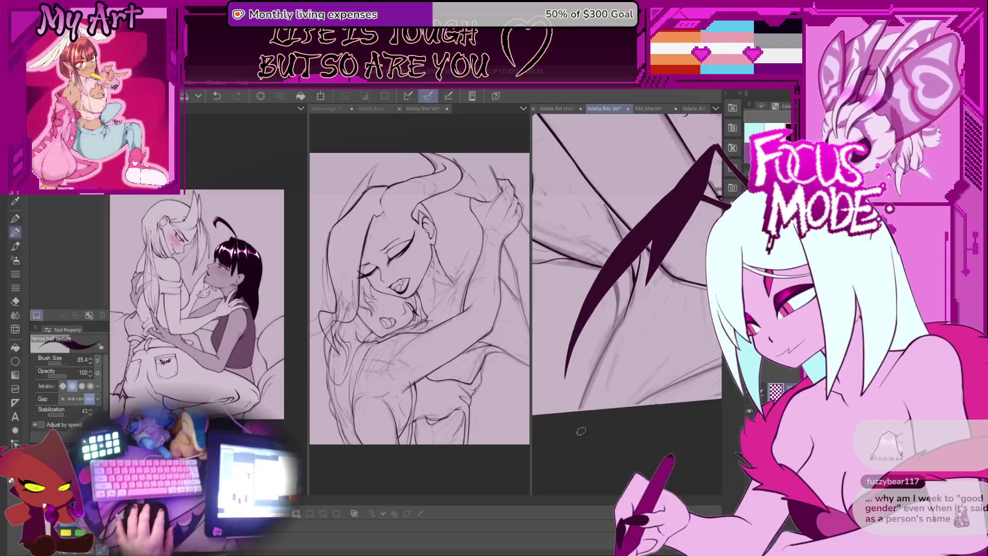
left_click_drag(592, 380, 564, 408)
left_click_drag(594, 350, 577, 419)
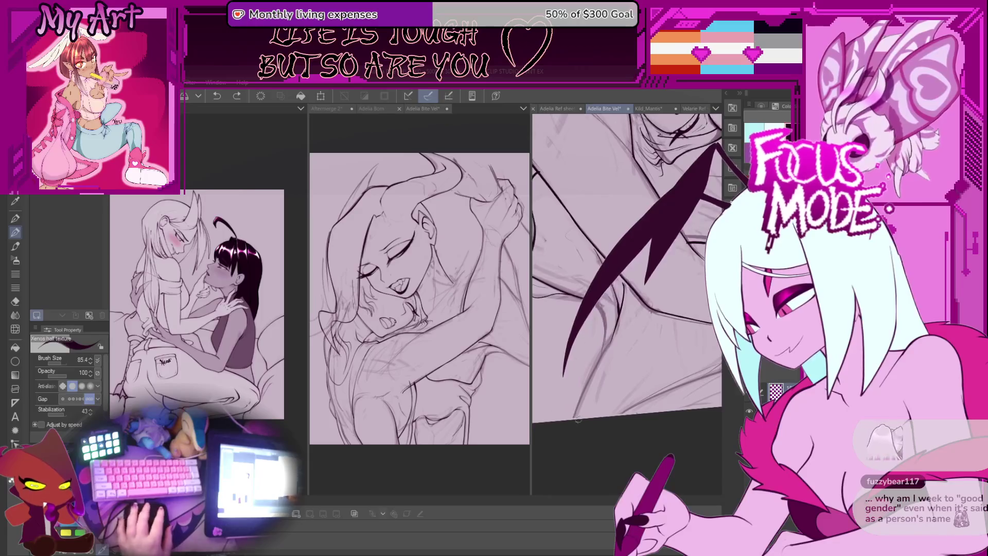
left_click_drag(595, 372, 597, 427)
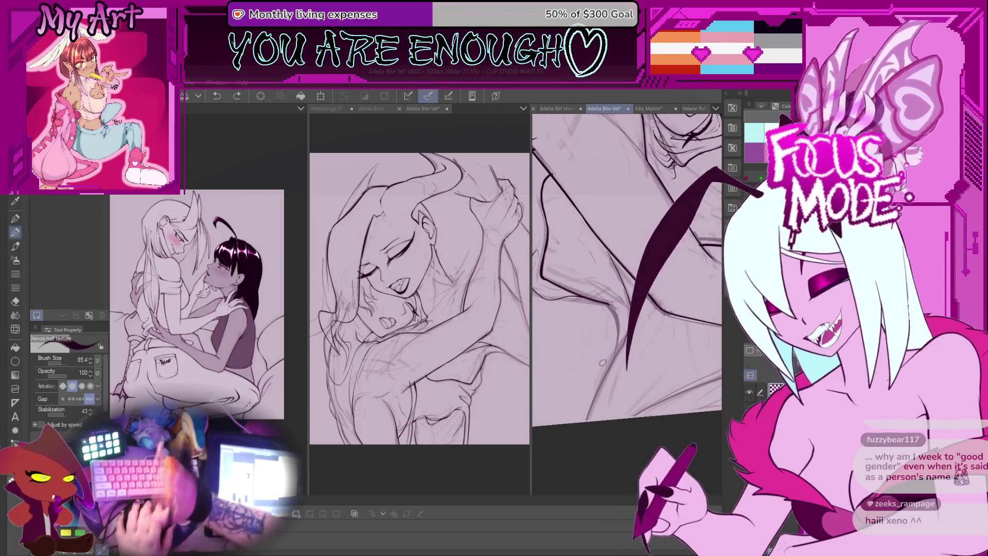
left_click_drag(603, 362, 561, 429)
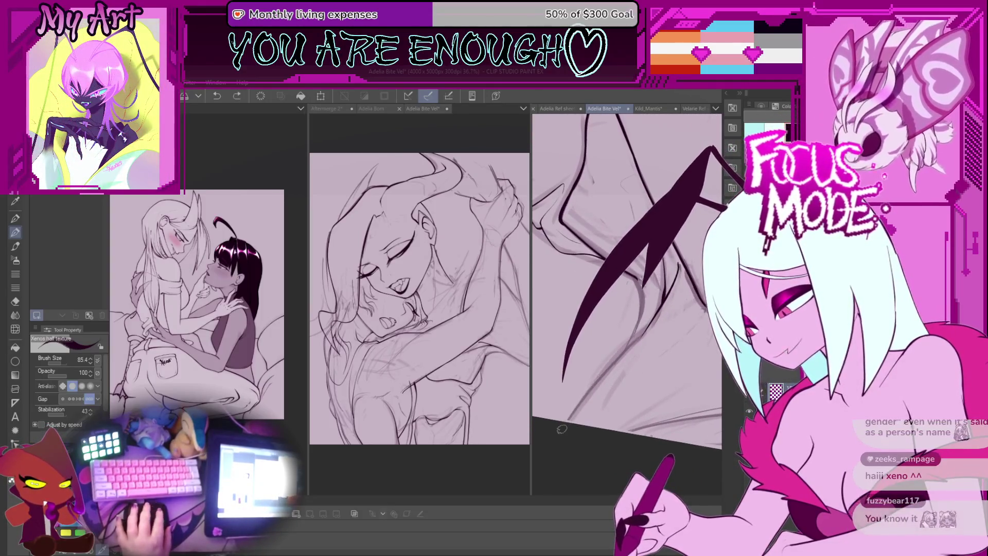
scroll(625, 368, "up", 1)
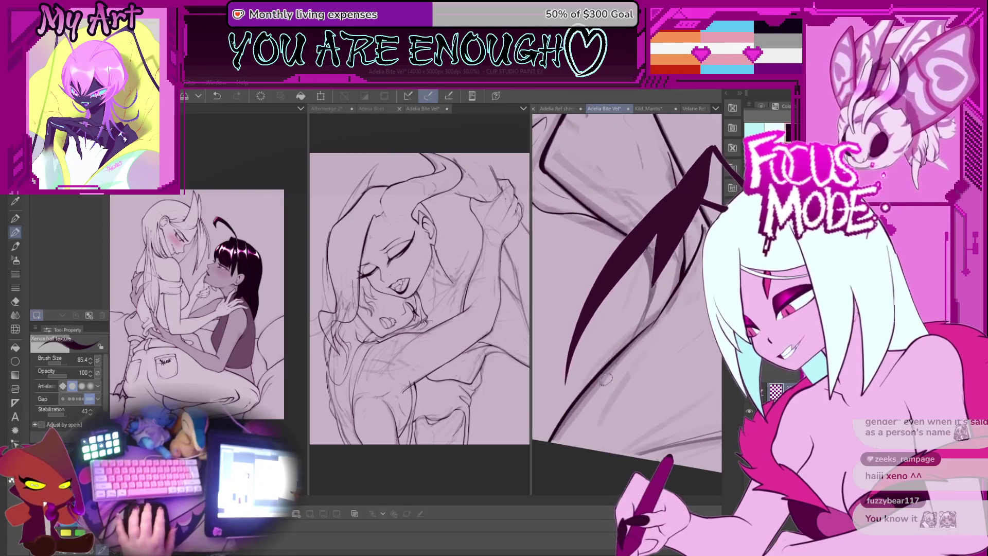
scroll(625, 368, "up", 1)
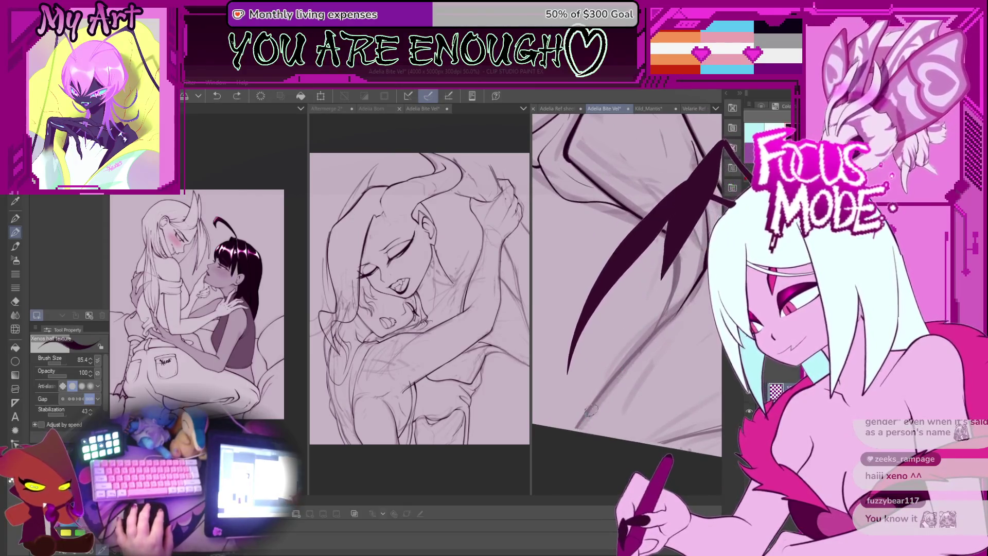
left_click_drag(658, 268, 566, 372)
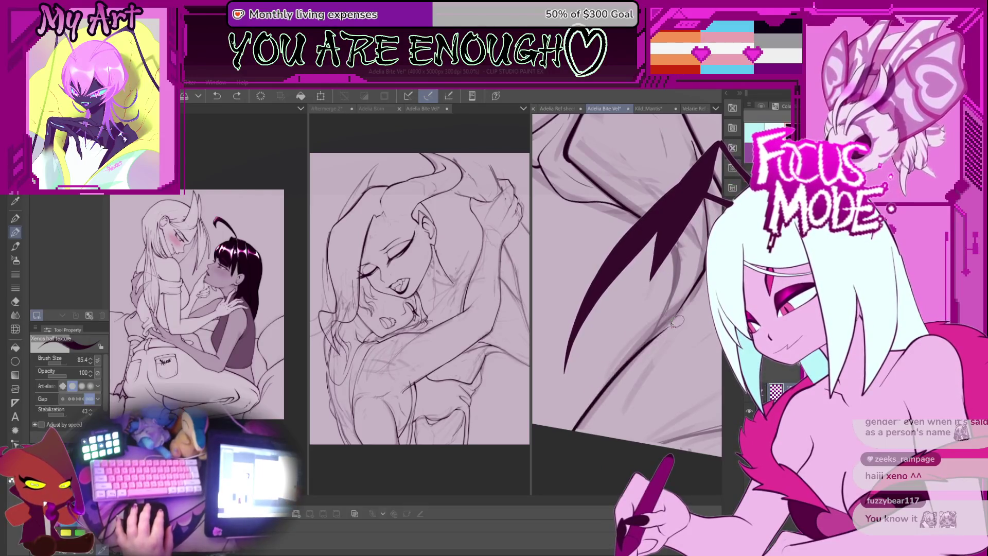
scroll(671, 312, "up", 1)
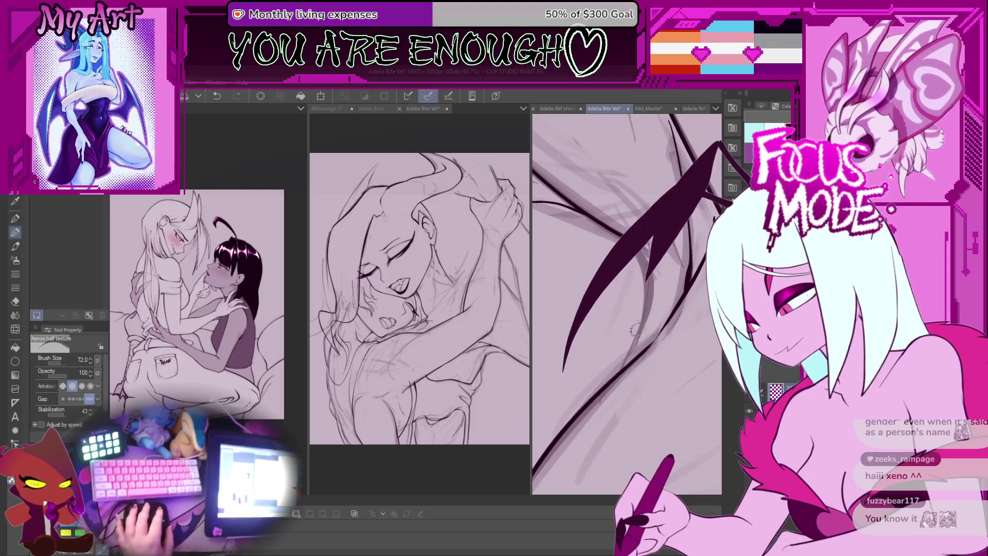
Ink a new line around the wing, undoing and redrawing it before zooming out
key("minus")
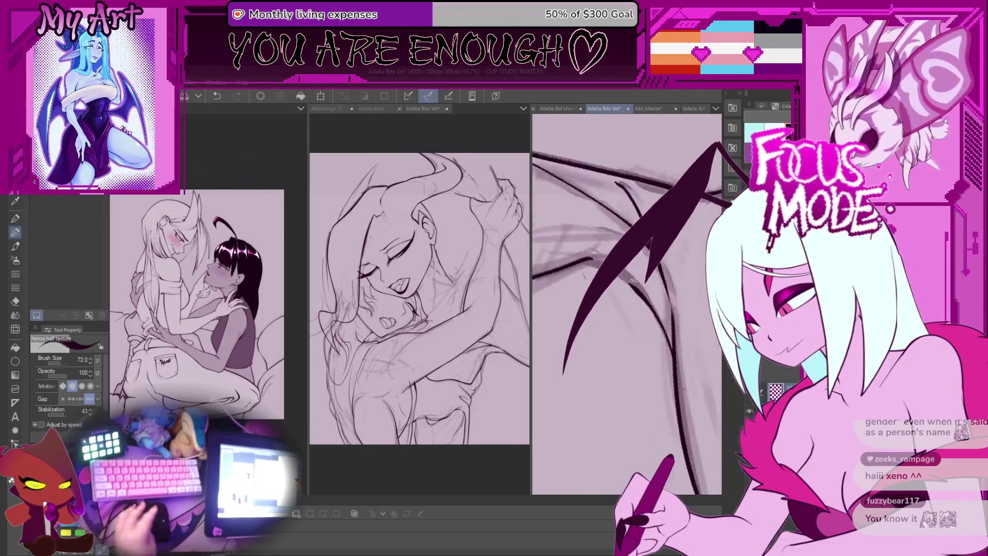
key("minus")
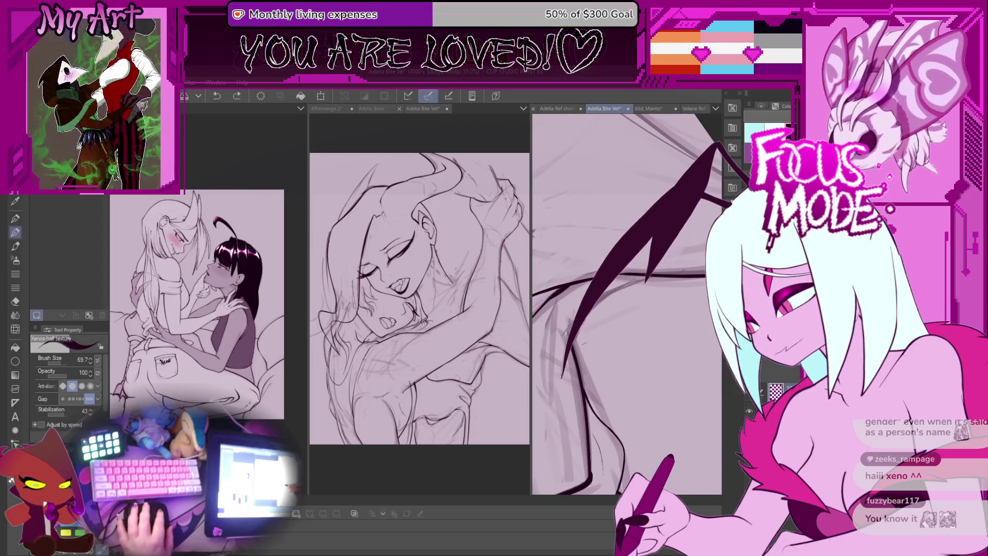
left_click_drag(565, 377, 630, 294)
key("ctrl+z")
key("ctrl+z")
key("ctrl+z")
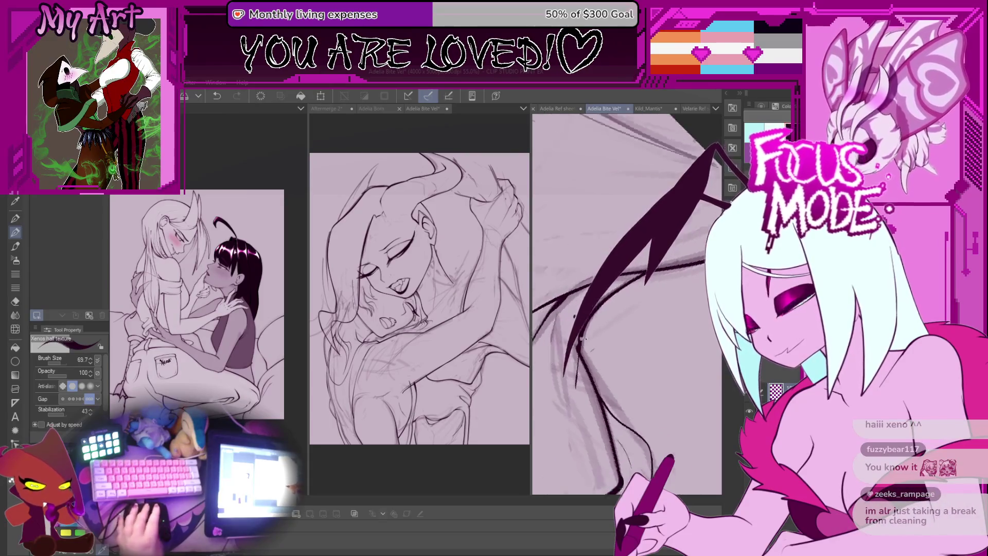
key("ctrl+z")
key("ctrl+z")
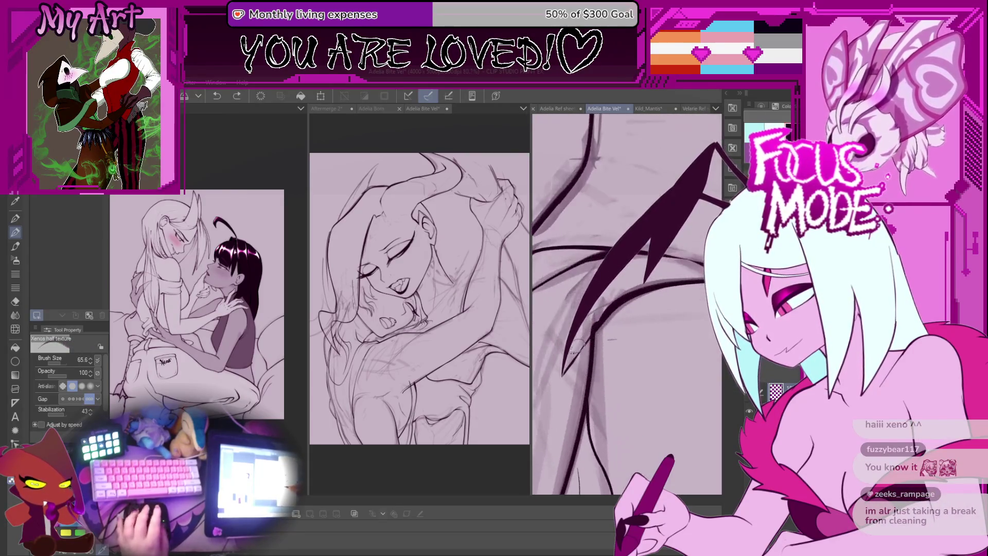
left_click_drag(550, 400, 597, 394)
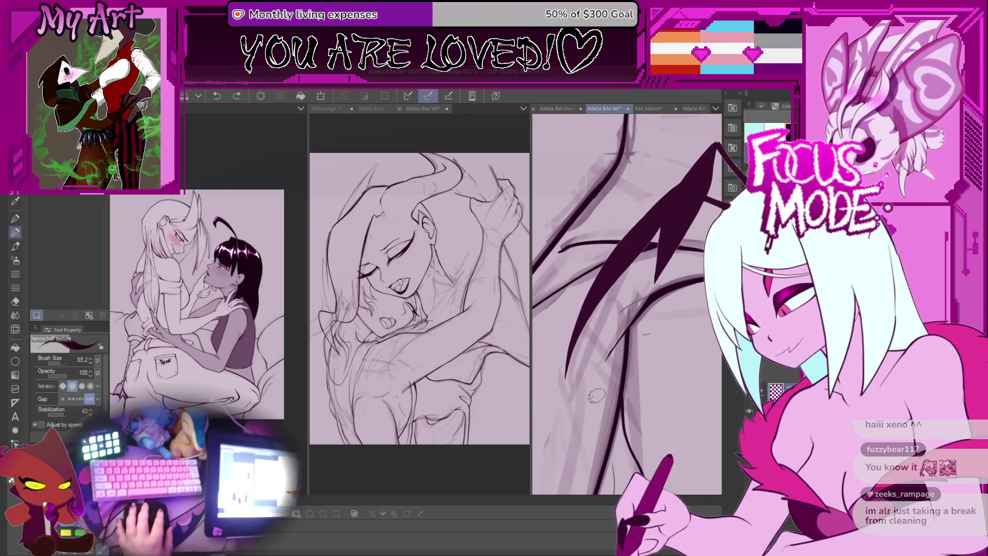
left_click_drag(597, 395, 639, 372)
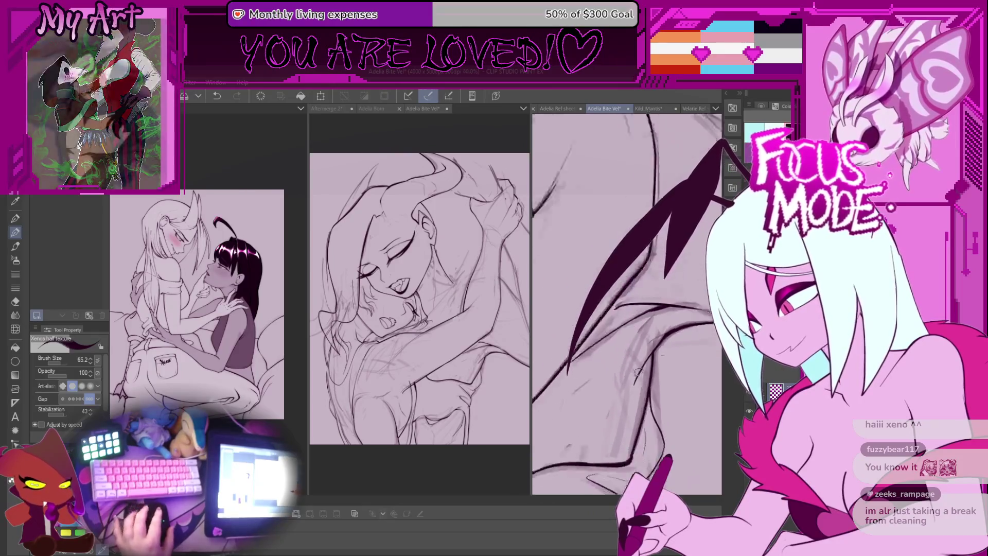
scroll(639, 372, "up", 1)
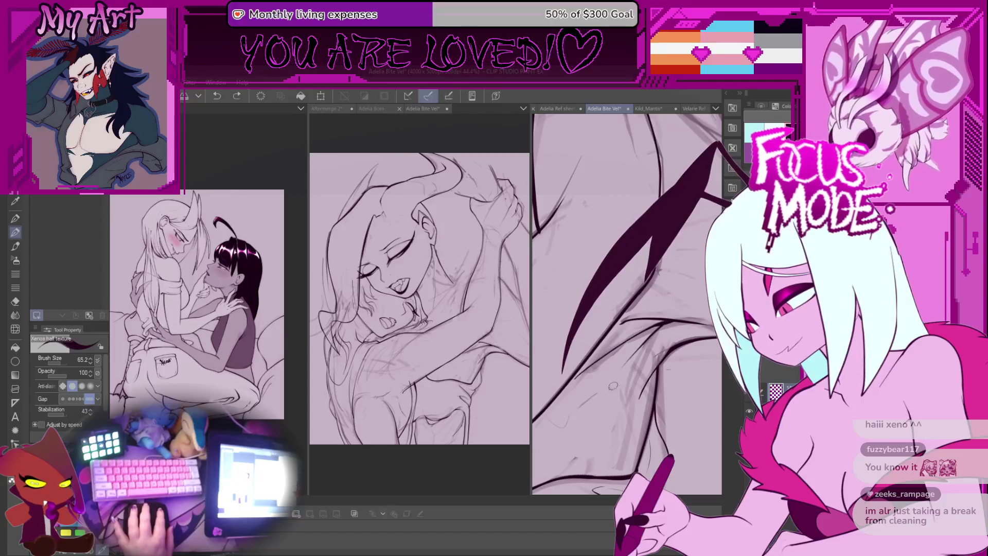
key("ctrl+minus")
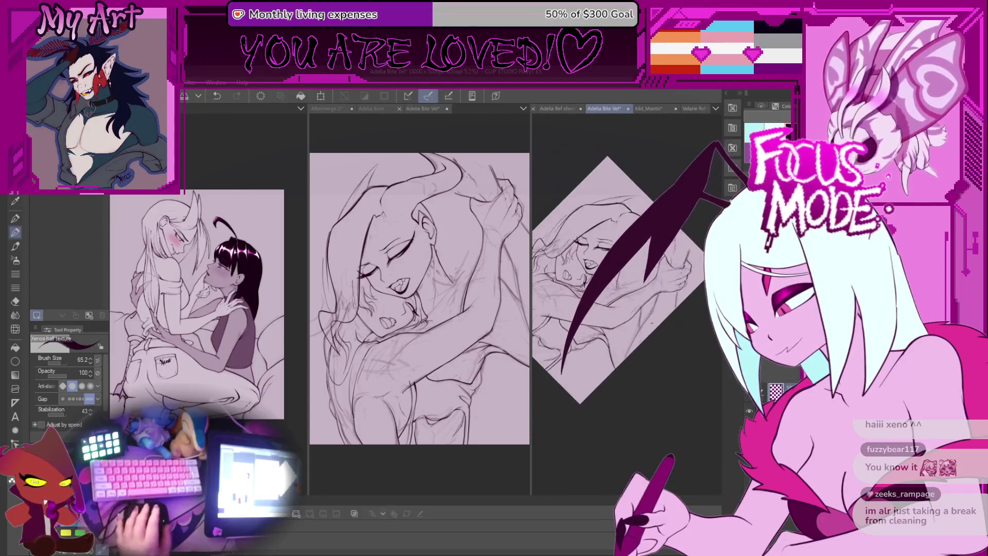
Frame the biting character's face and ink a clean stroke near the mouth and neck
key("ctrl+0")
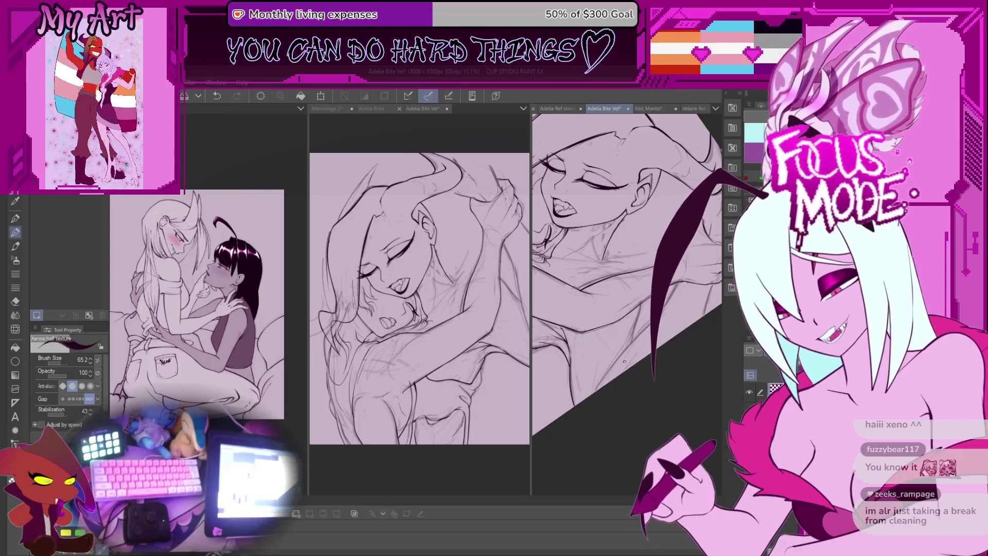
scroll(624, 332, "down", 3)
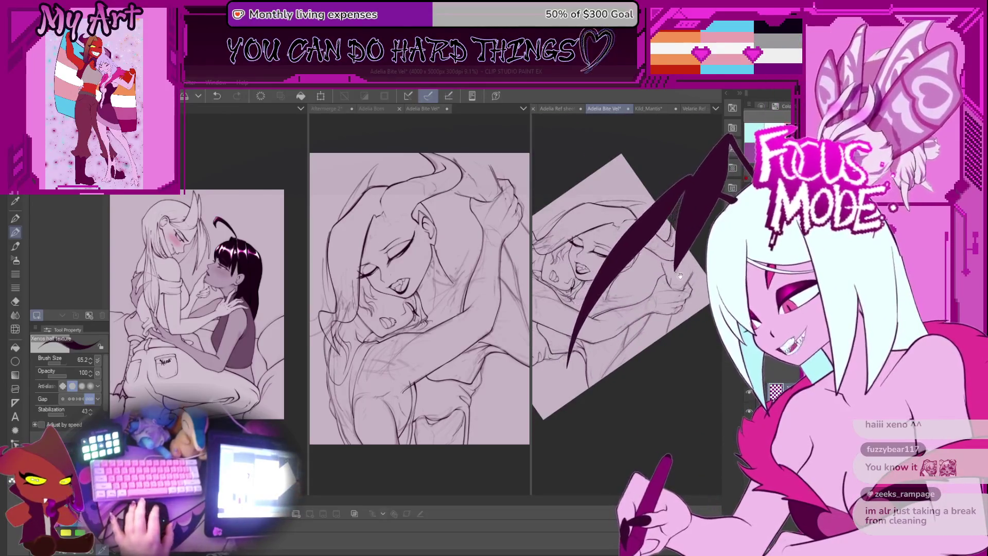
scroll(628, 324, "up", 2)
scroll(630, 322, "up", 4)
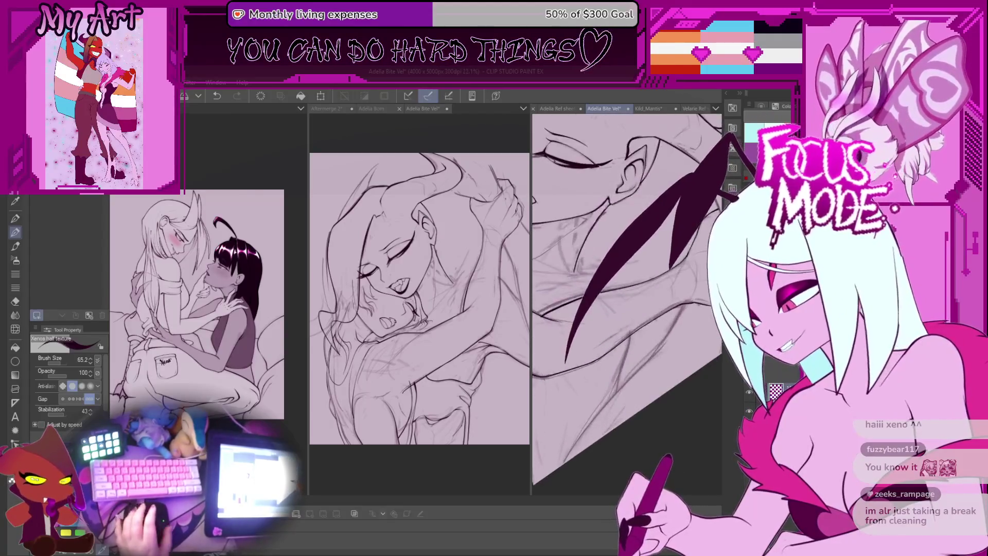
left_click_drag(580, 351, 622, 340)
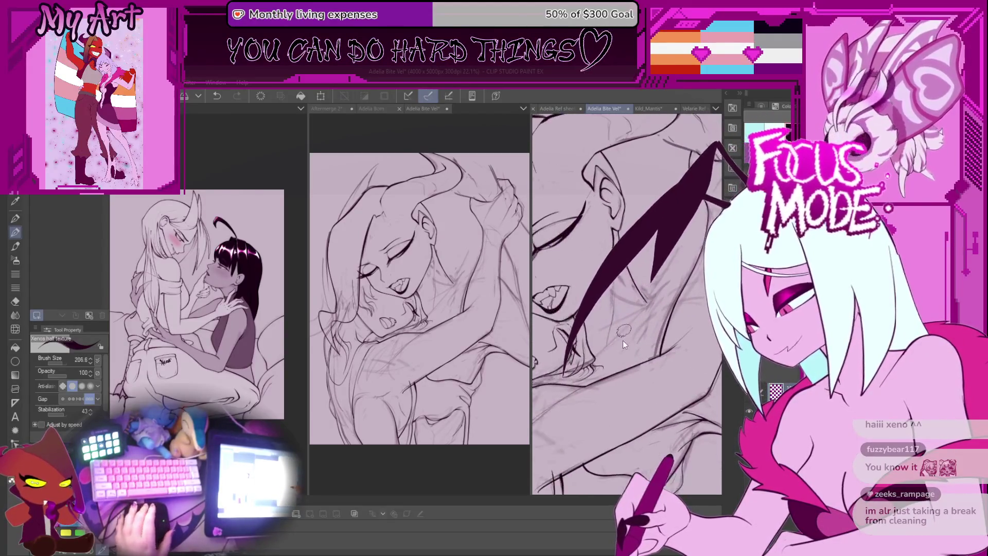
scroll(628, 342, "down", 4)
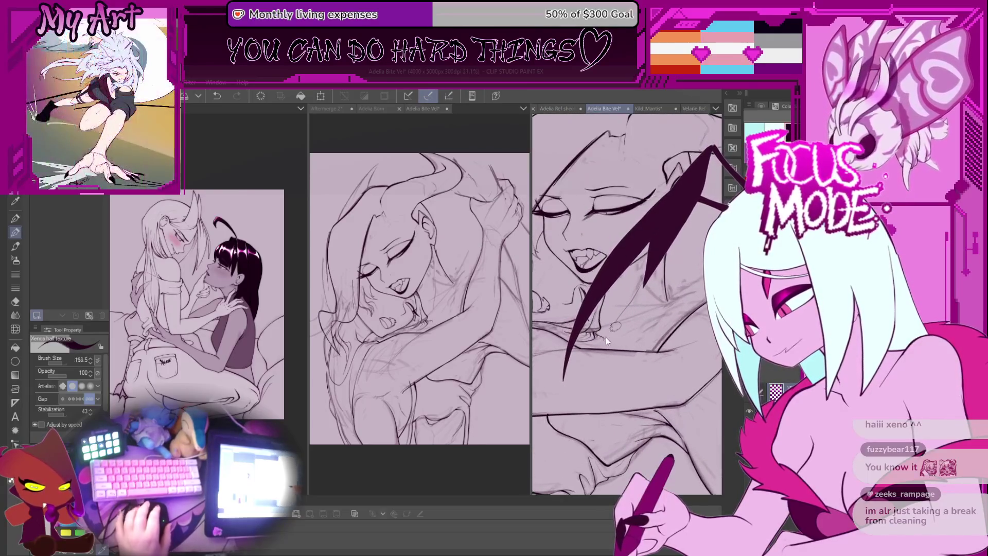
scroll(618, 355, "up", 5)
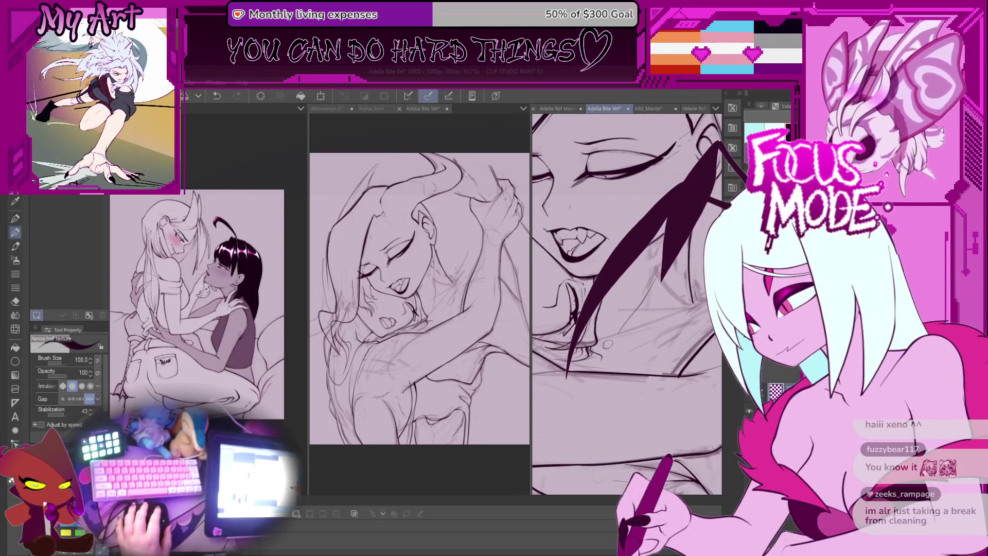
scroll(619, 354, "down", 5)
scroll(608, 362, "up", 5)
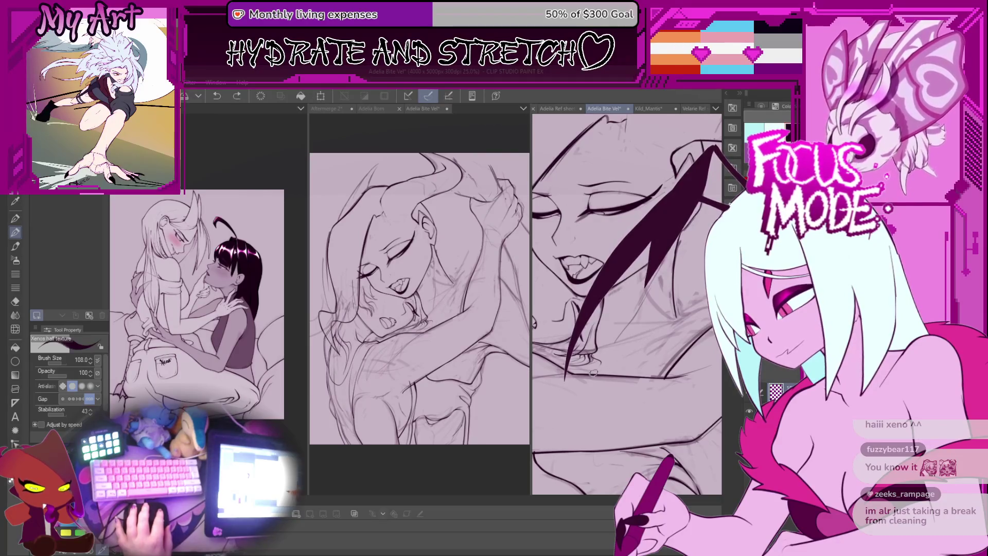
left_click_drag(593, 373, 622, 360)
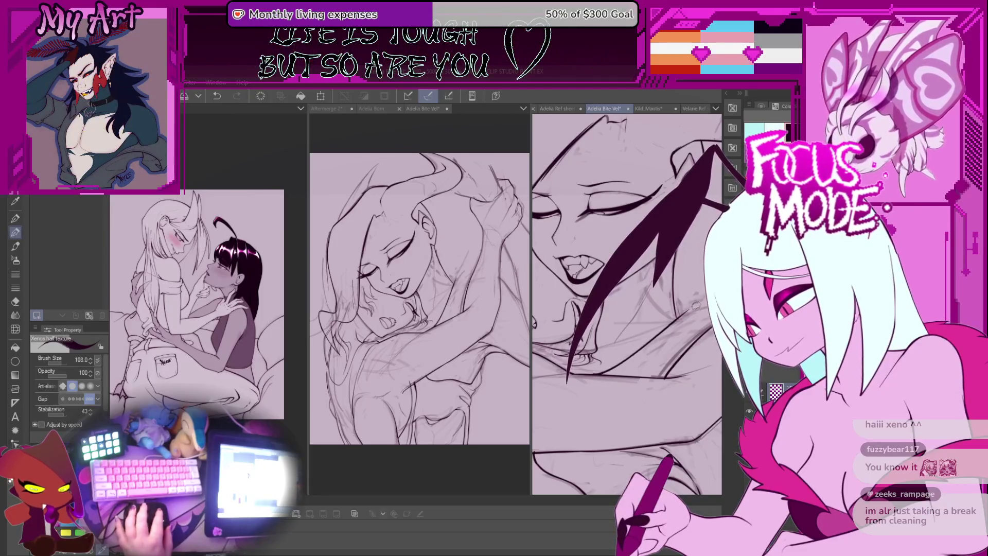
mouse_move(595, 375)
left_mouse_down()
mouse_move(620, 323)
mouse_move(607, 340)
mouse_move(621, 337)
mouse_move(588, 364)
left_mouse_up()
Undo the latest strokes and retry the long hair strand, undoing that attempt too
key("ctrl+z")
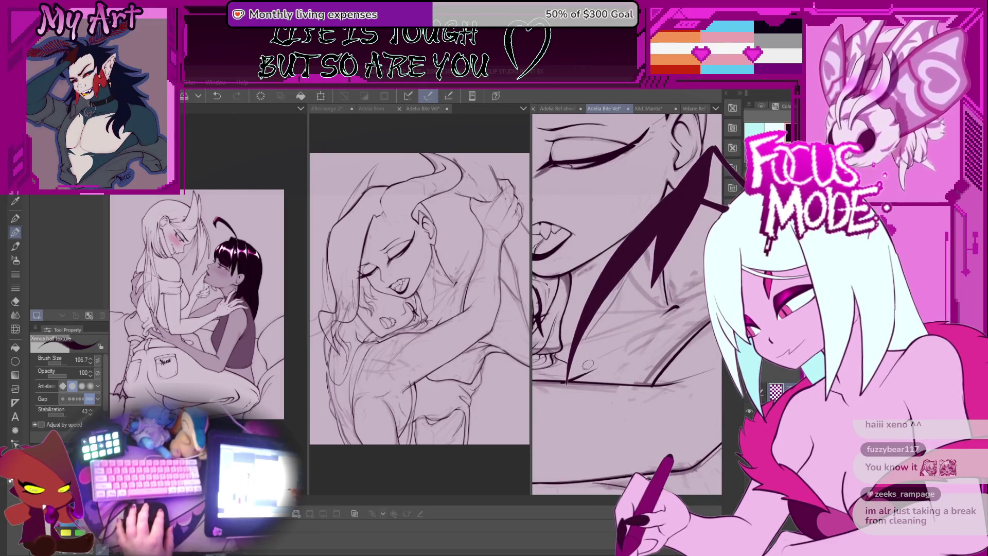
key("ctrl+z")
left_click_drag(659, 252, 566, 378)
key("ctrl+z")
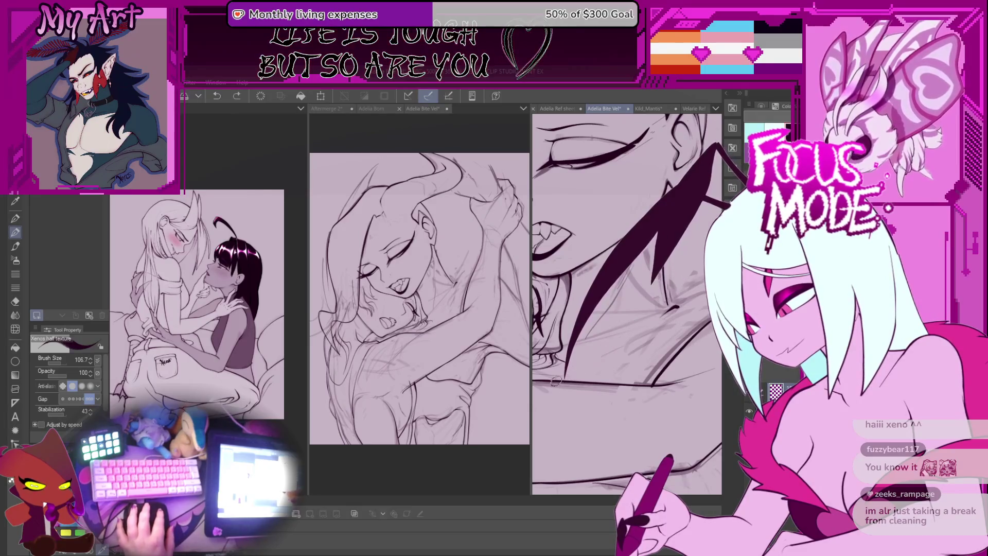
key("b")
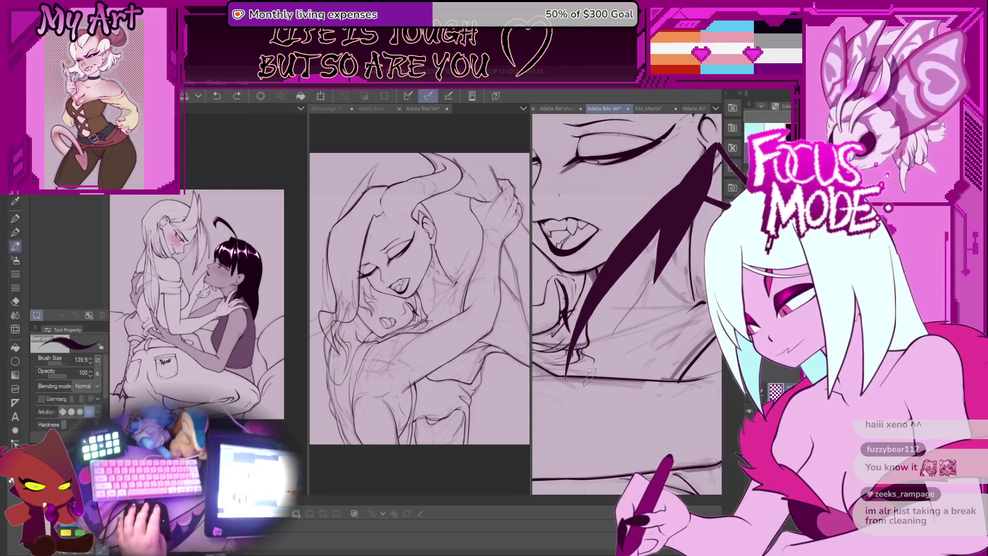
key("m")
mouse_move(579, 373)
left_mouse_down()
mouse_move(669, 373)
mouse_move(694, 322)
mouse_move(659, 296)
mouse_move(574, 375)
left_mouse_up()
scroll(664, 328, "up", 2)
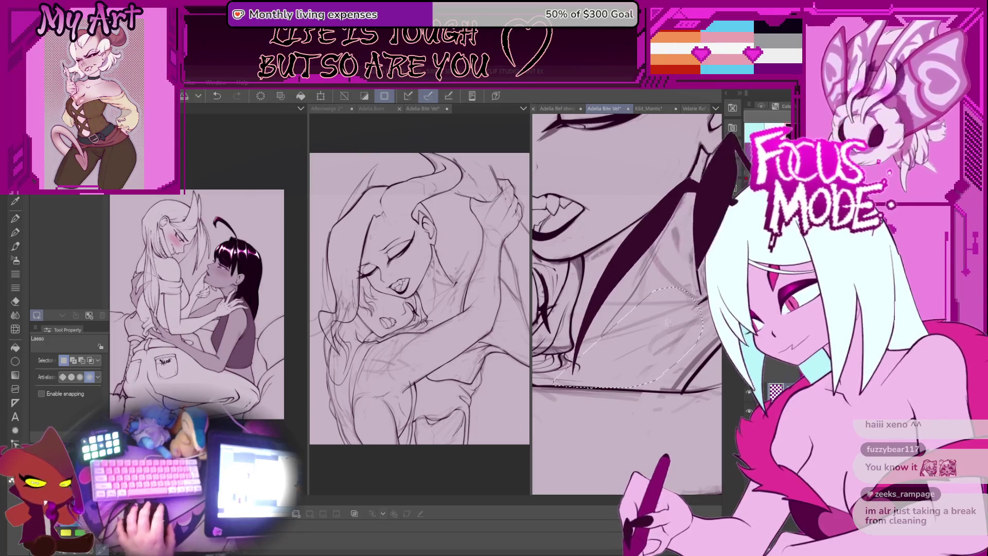
key("p")
left_click_drag(669, 341, 563, 392)
left_click_drag(670, 338, 635, 386)
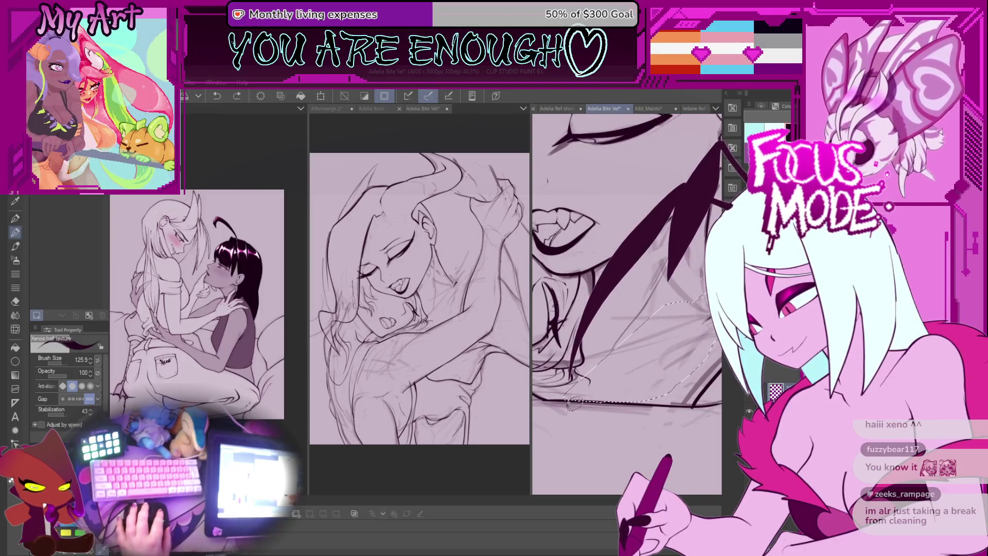
key("ctrl+d")
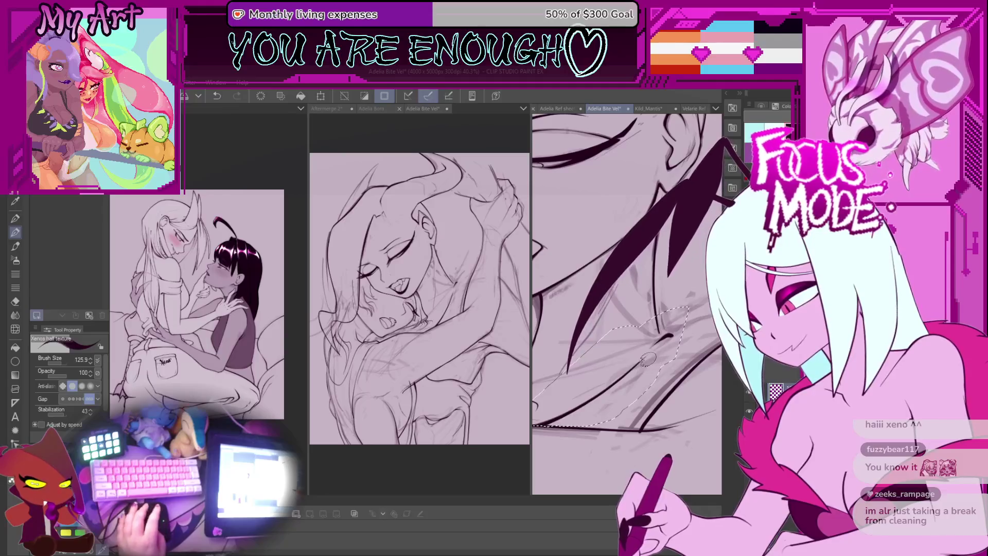
scroll(642, 366, "up", 3)
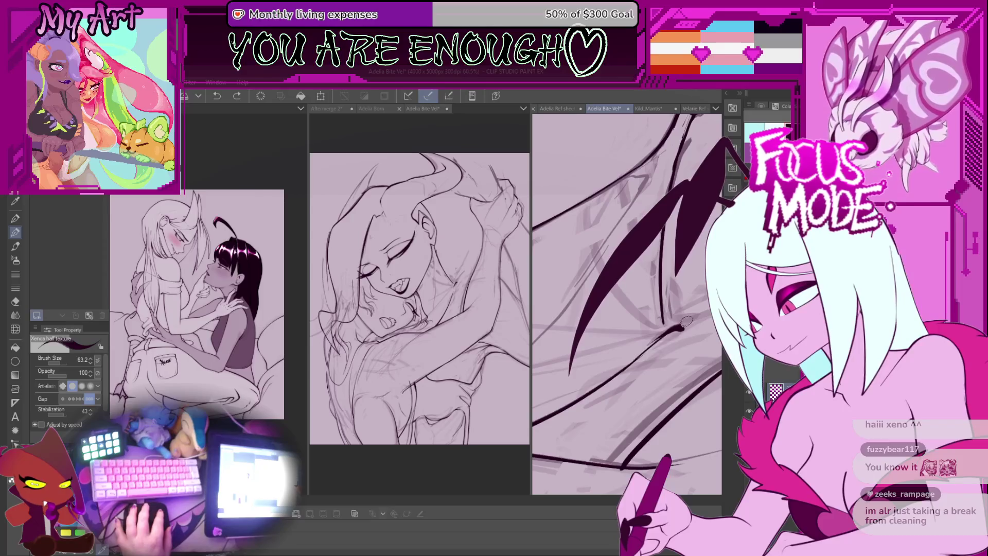
Undo the wing stroke and redraw it as a long curve sweeping down-left, then reset the view
key("ctrl+z")
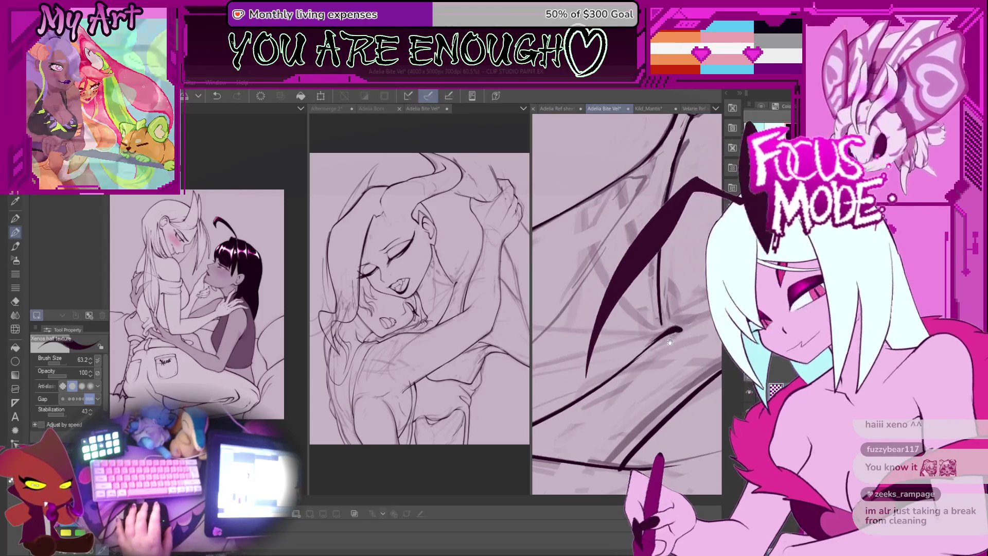
left_click_drag(715, 172, 644, 380)
key("ctrl+z")
mouse_move(731, 140)
left_mouse_down()
mouse_move(669, 288)
mouse_move(613, 355)
mouse_move(566, 366)
left_mouse_up()
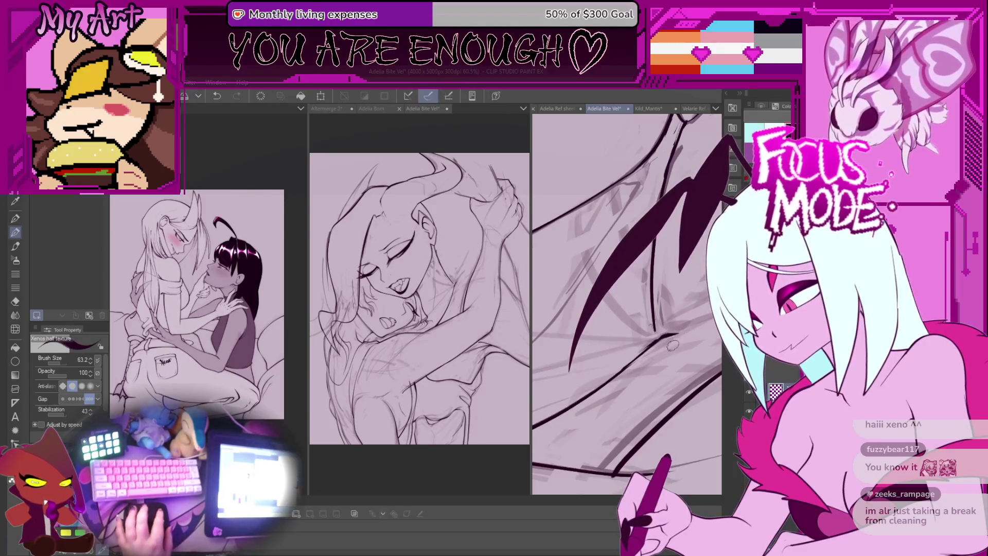
scroll(673, 346, "down", 3)
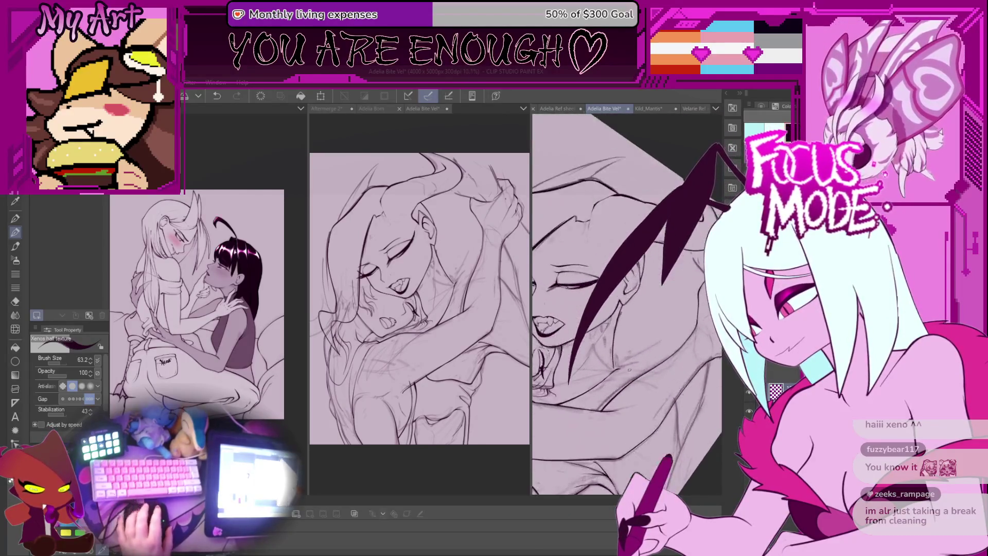
scroll(629, 369, "up", 3)
mouse_move(641, 316)
left_mouse_down()
mouse_move(667, 331)
mouse_move(635, 337)
mouse_move(608, 374)
mouse_move(647, 309)
mouse_move(669, 330)
left_mouse_up()
key("ctrl+plus")
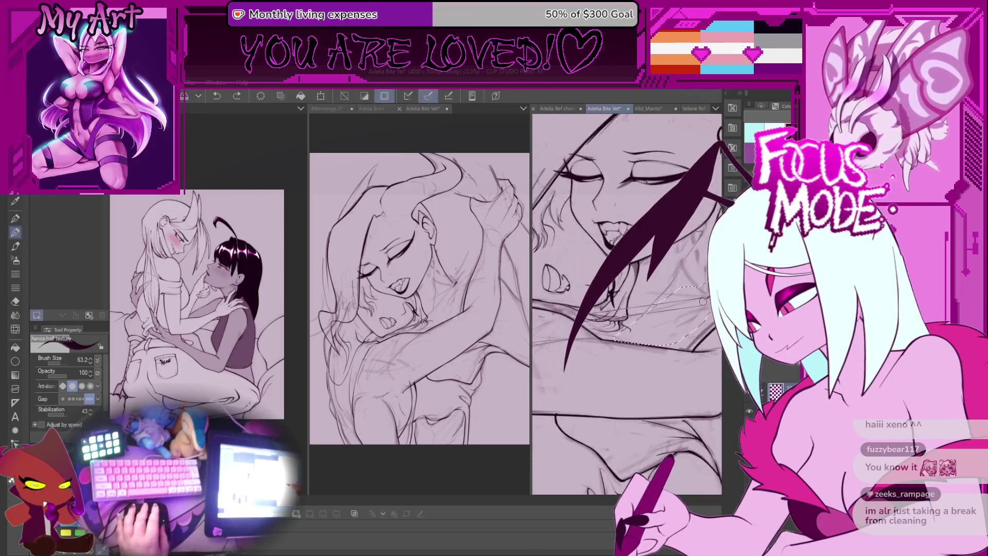
Lasso-select the neck area below the biting character's jaw
key("m")
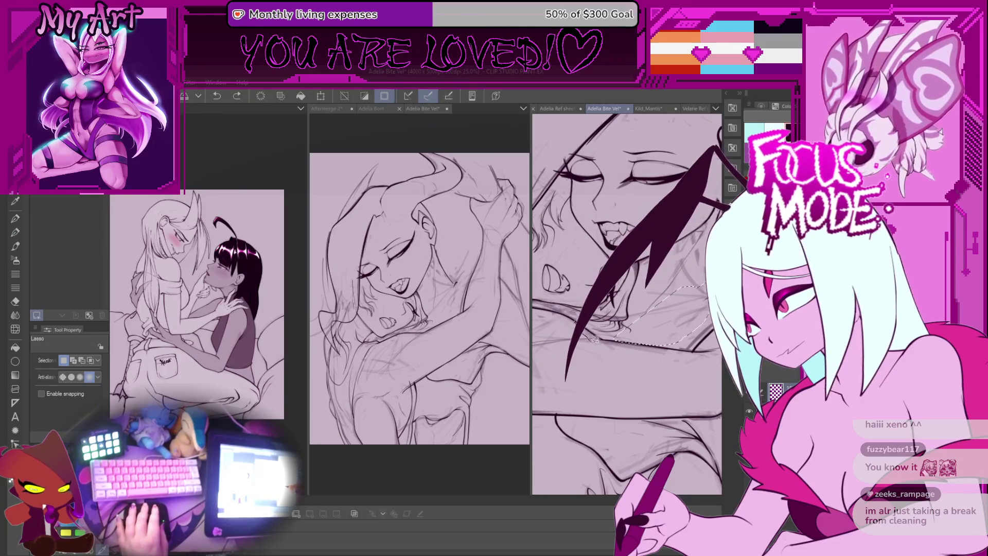
scroll(662, 329, "up", 3)
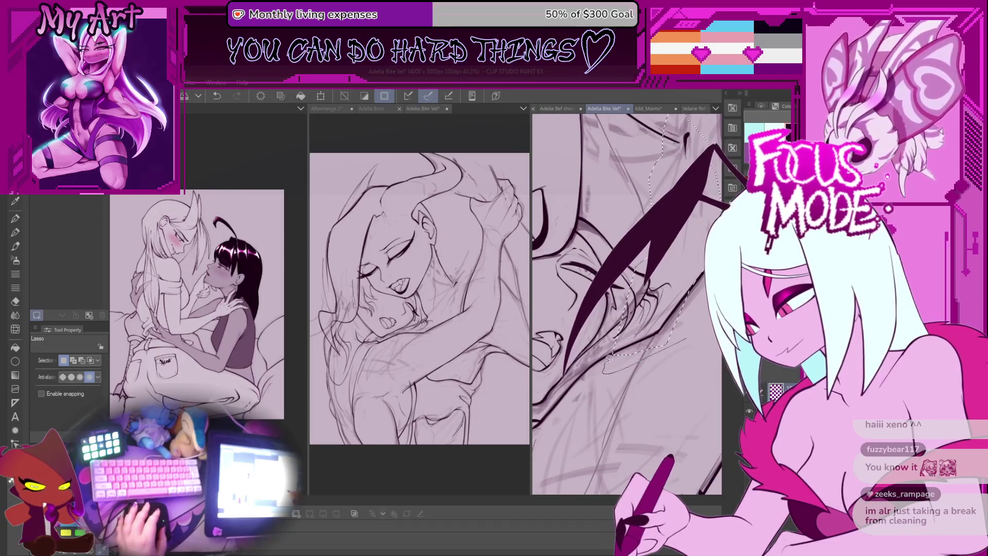
left_click_drag(636, 349, 607, 361)
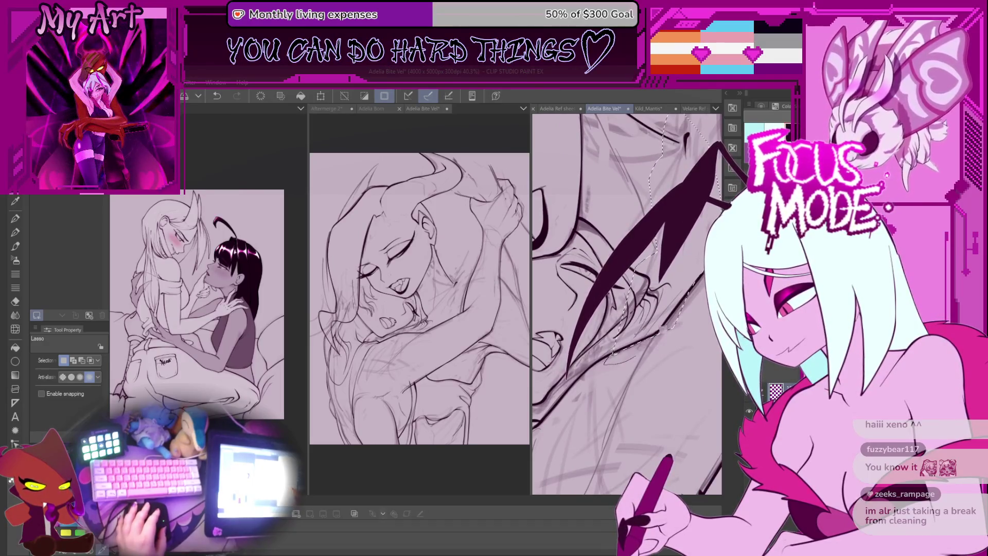
key("minus")
key("minus")
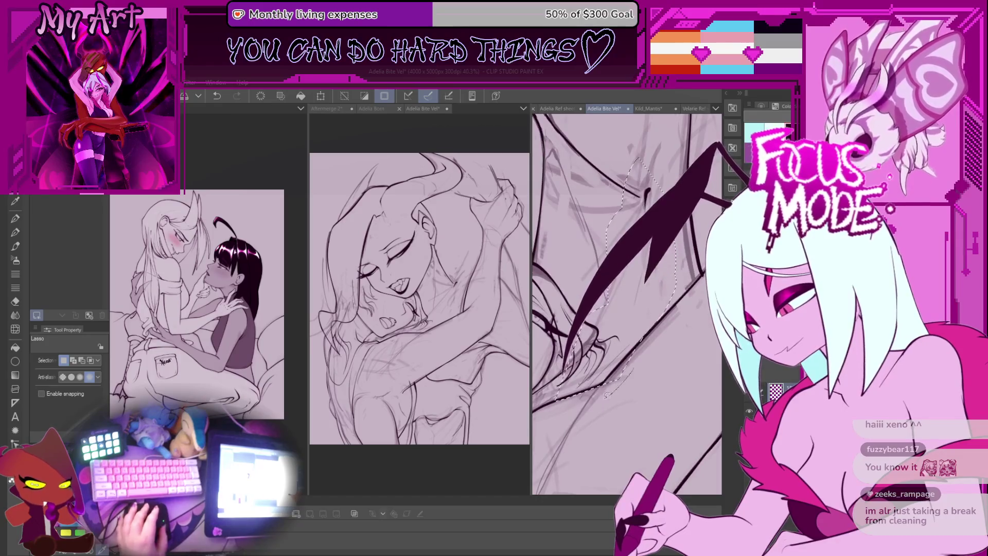
Zoom in on the selected neck area and ink a line inside the selection with the pen
key("p")
key("ctrl+minus")
key("ctrl+minus")
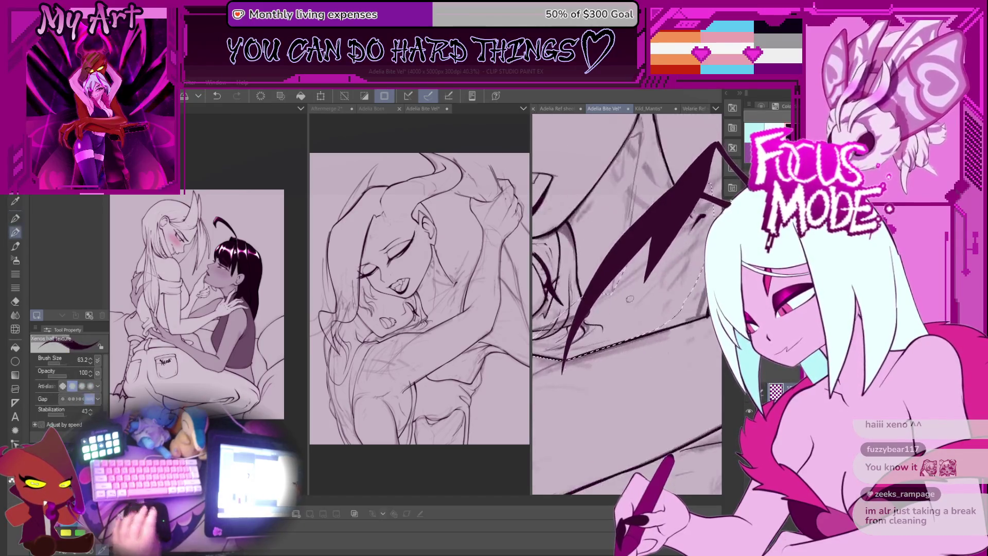
left_click_drag(617, 309, 606, 333)
key("ctrl+plus")
key("ctrl+plus")
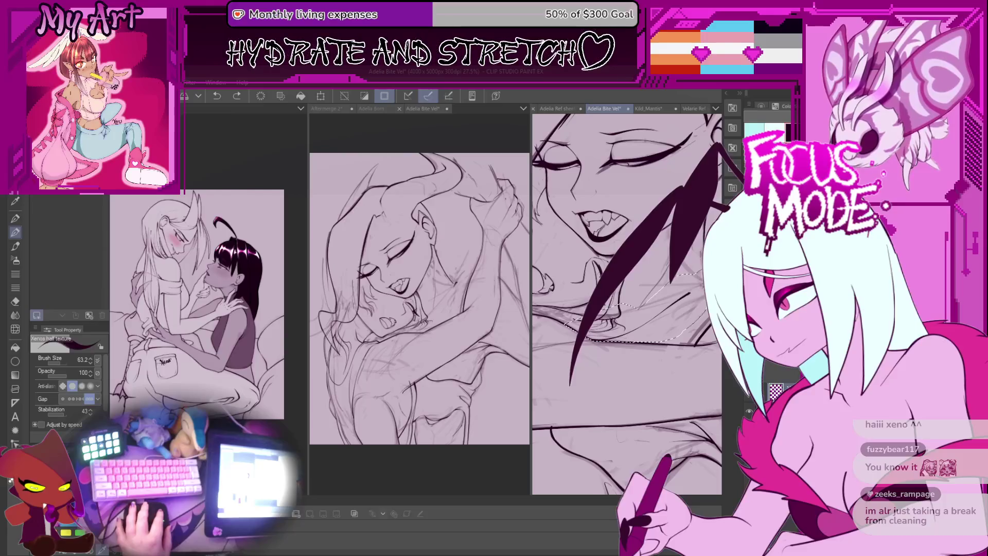
key("ctrl+plus")
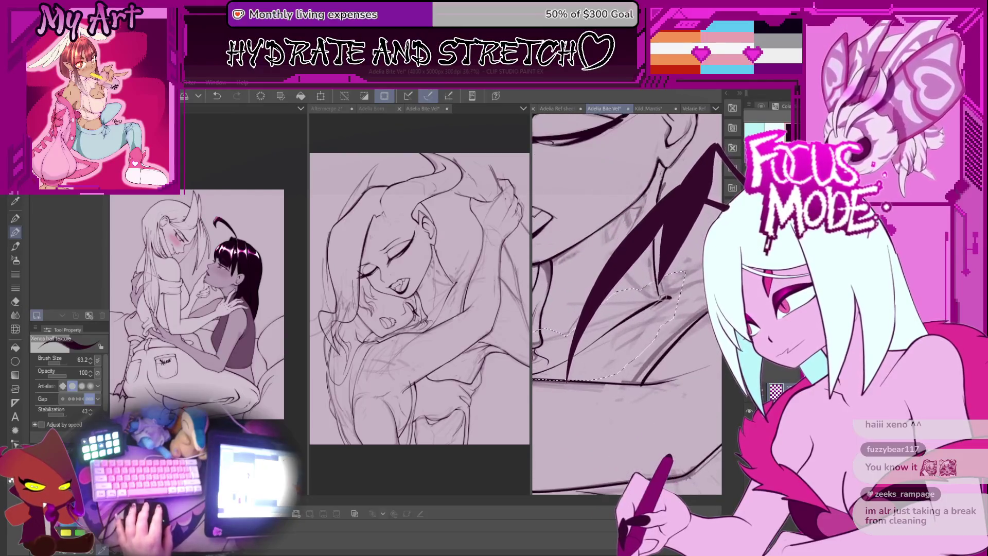
key("ctrl+minus")
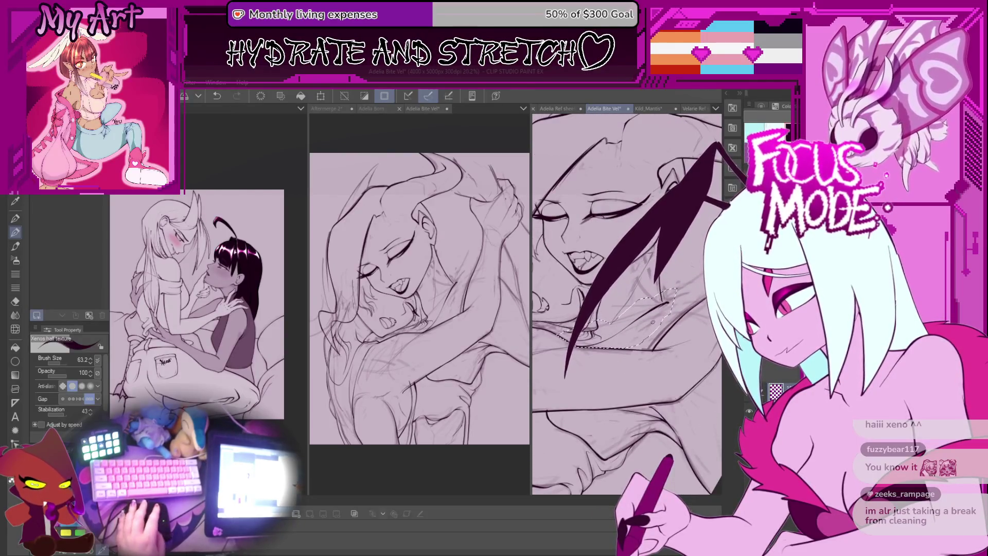
key("ctrl+plus")
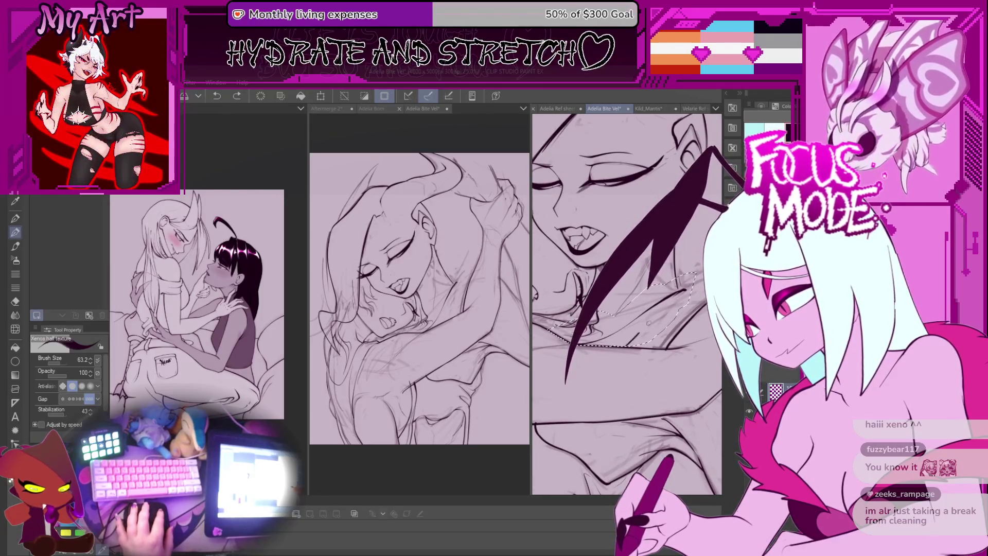
mouse_move(687, 290)
left_mouse_down()
mouse_move(680, 317)
mouse_move(636, 330)
left_mouse_up()
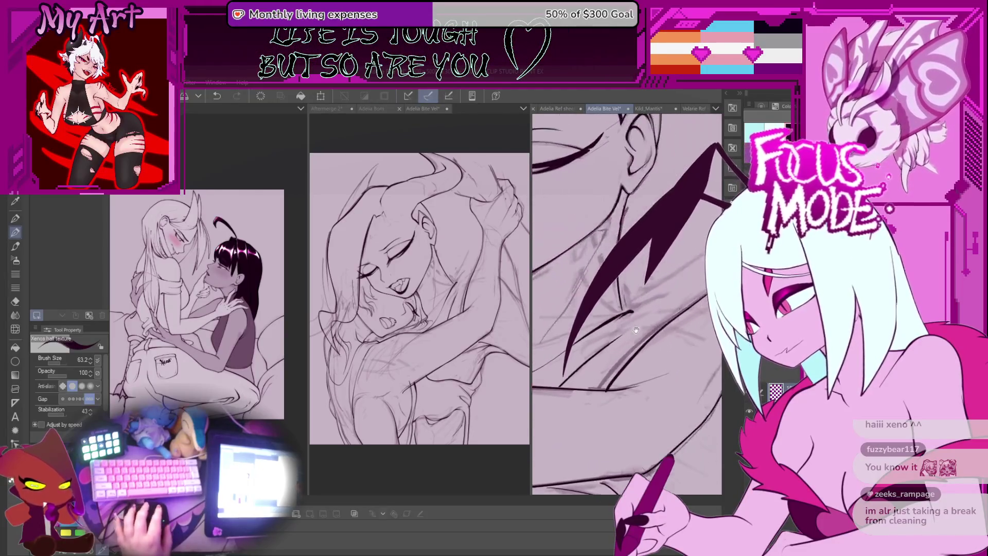
Undo the neck stroke and shrink the brush from 73.1 to 40.1, angling the view along the wing
key("ctrl+z")
left_click_drag(579, 370, 598, 349)
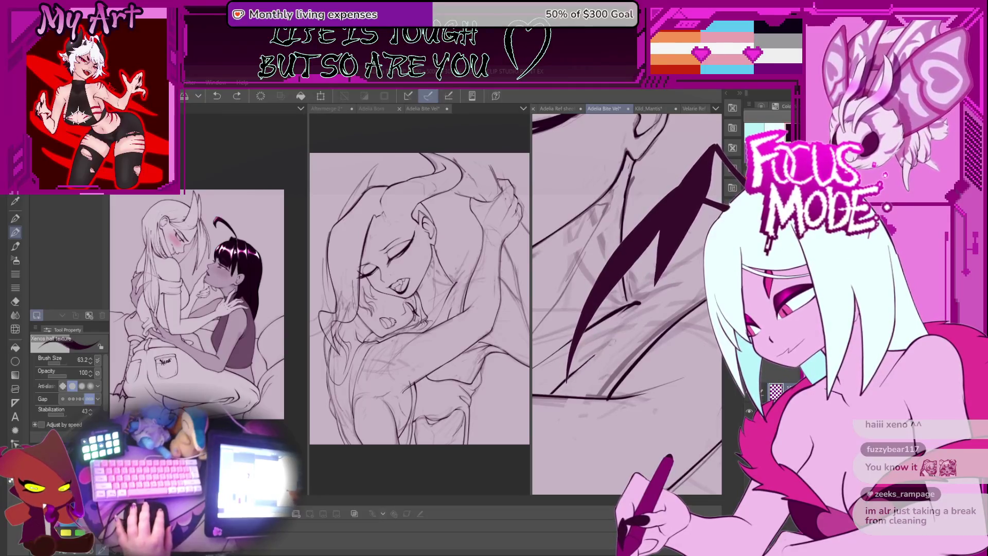
left_click_drag(644, 298, 670, 333)
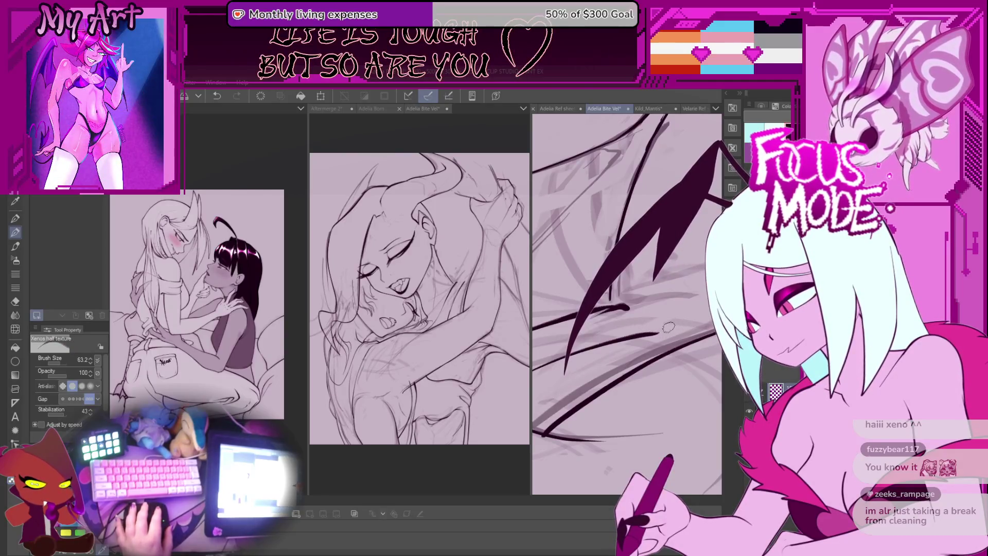
key("bracketleft")
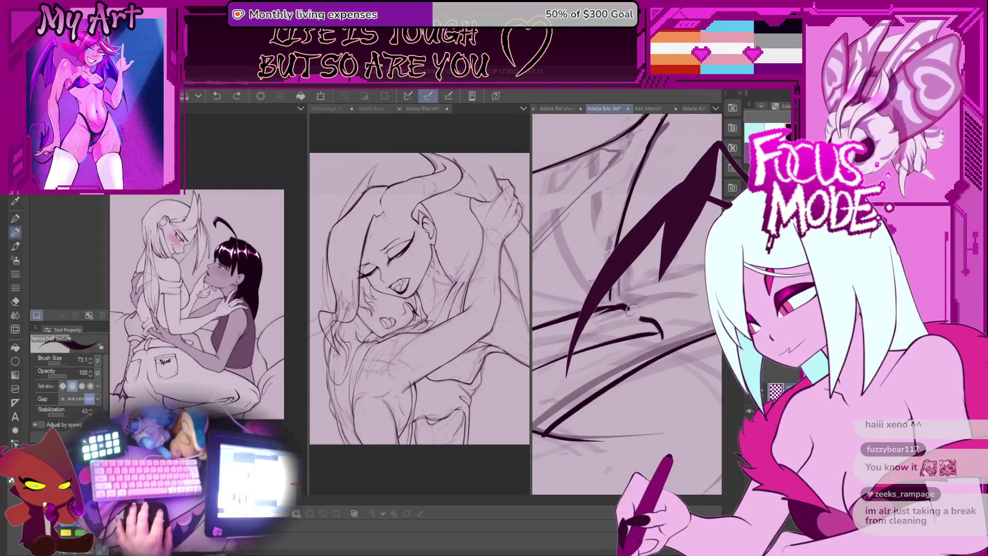
left_click_drag(643, 316, 629, 315)
key("bracketleft")
key("bracketleft")
key("bracketleft")
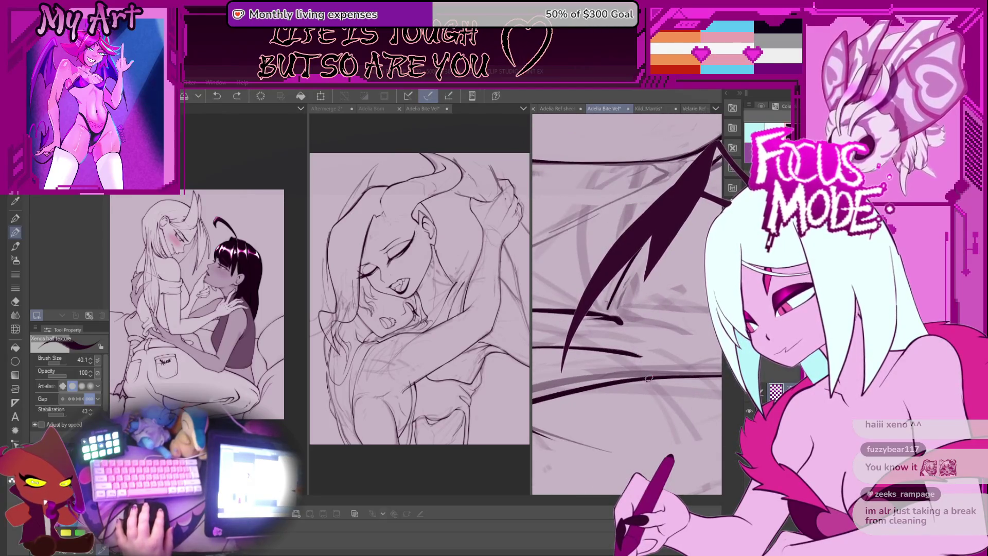
mouse_move(649, 379)
left_mouse_down()
mouse_move(662, 339)
mouse_move(671, 357)
mouse_move(666, 351)
left_mouse_up()
key("bracketright")
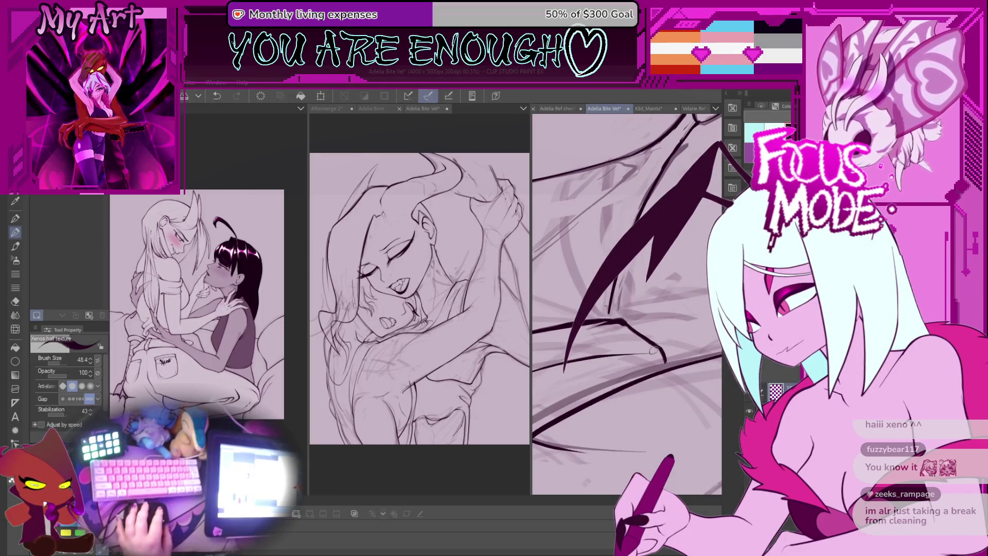
left_click_drag(653, 350, 612, 383)
Ink diagonal and curved strokes across the wing, redrawing the curved one thinner
key("ctrl+z")
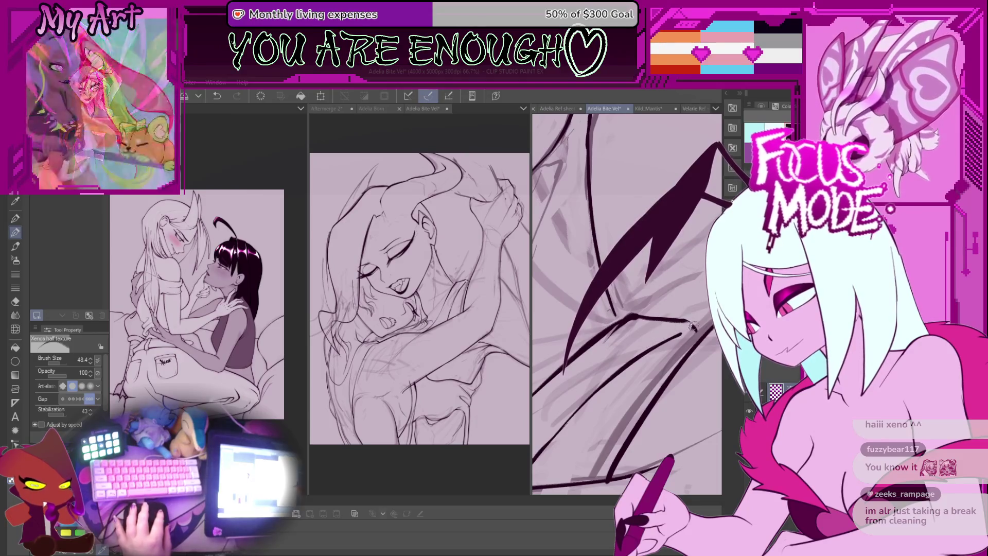
key("ctrl+z")
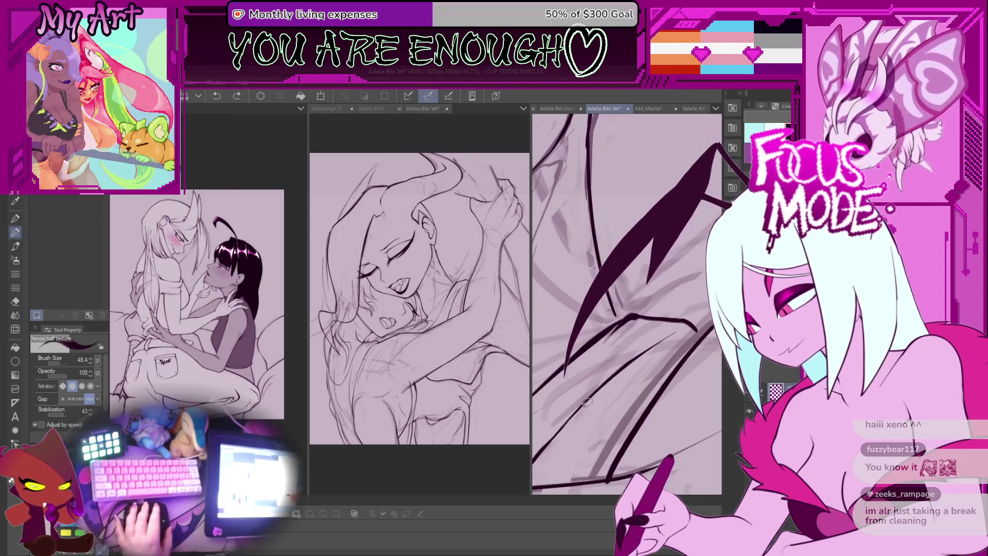
left_click_drag(567, 377, 675, 337)
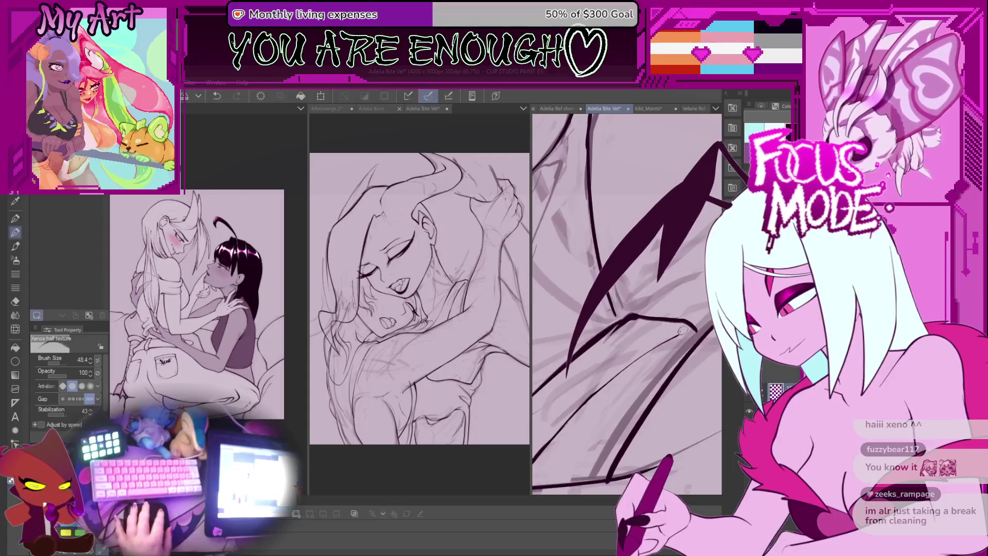
left_click_drag(625, 356, 615, 363)
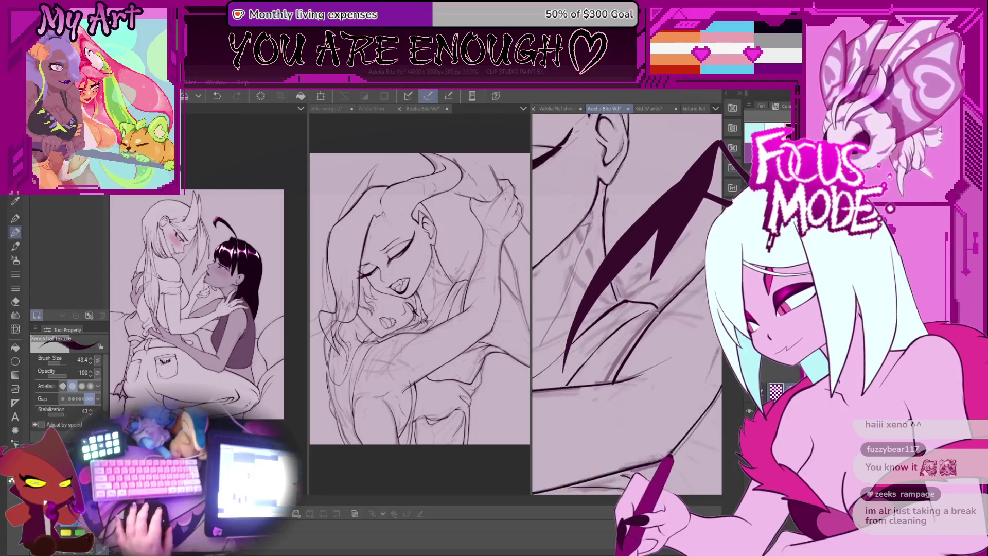
left_click_drag(634, 268, 622, 325)
key("ctrl+z")
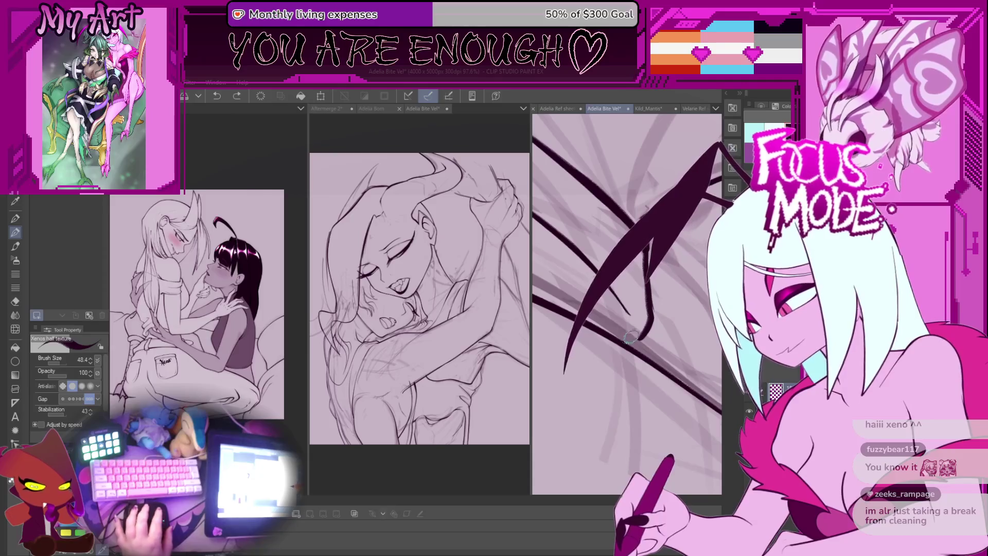
left_click_drag(664, 255, 622, 341)
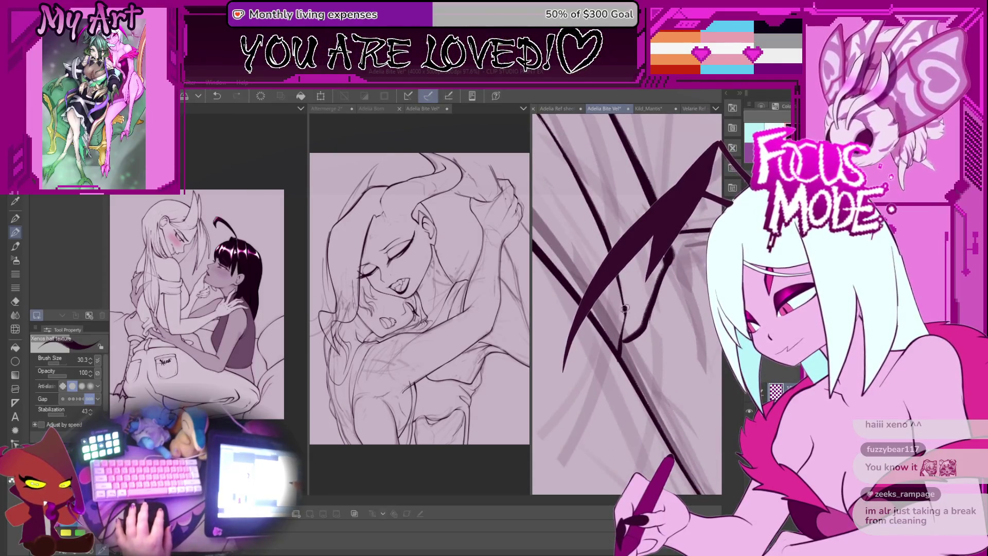
Replace the curved stroke with one shifted slightly right, then zoom out to see the face
key("minus")
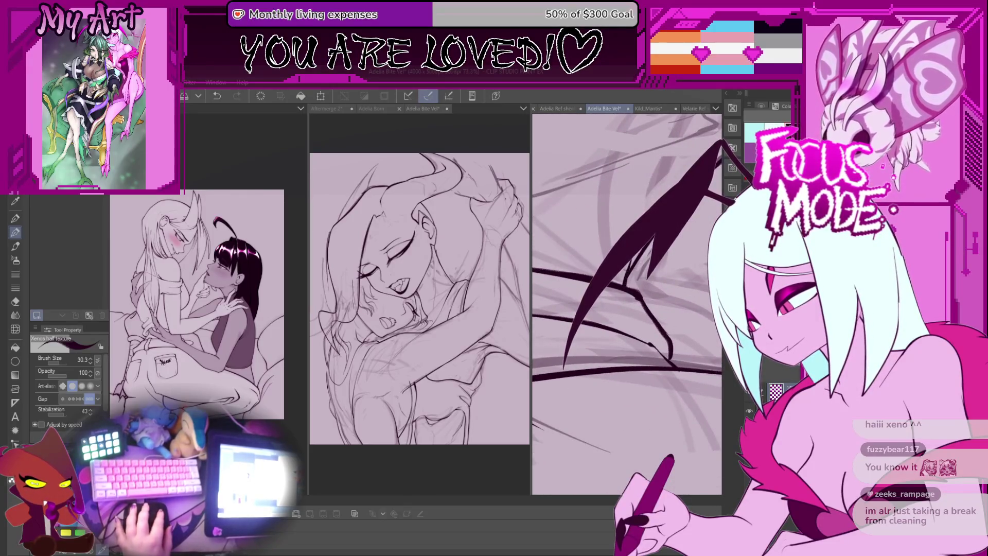
key("minus")
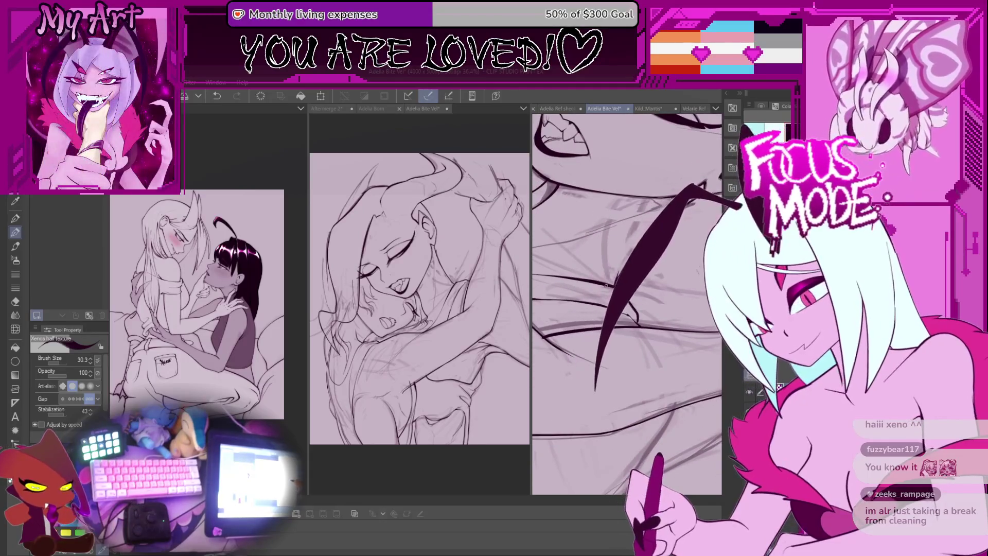
key("ctrl+z")
left_click_drag(702, 184, 625, 390)
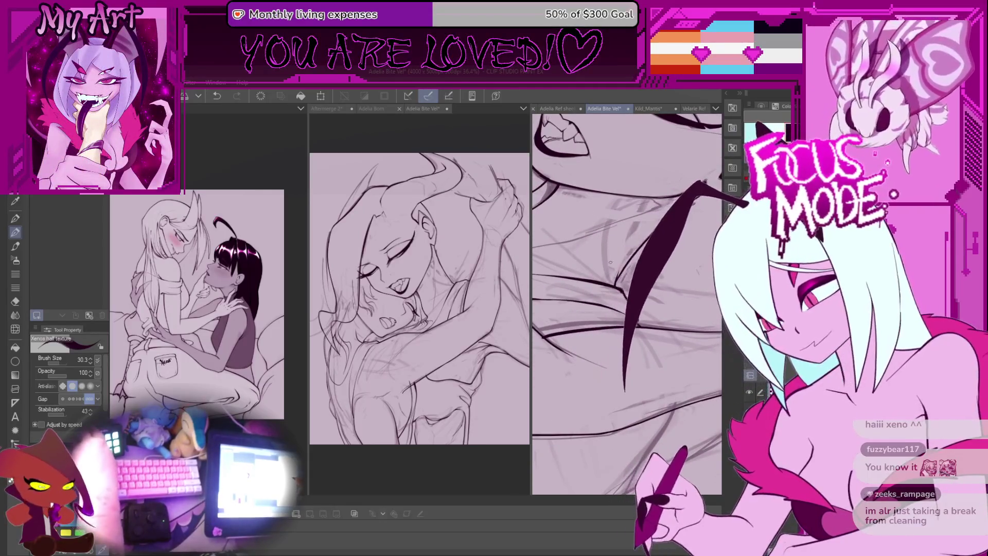
key("minus")
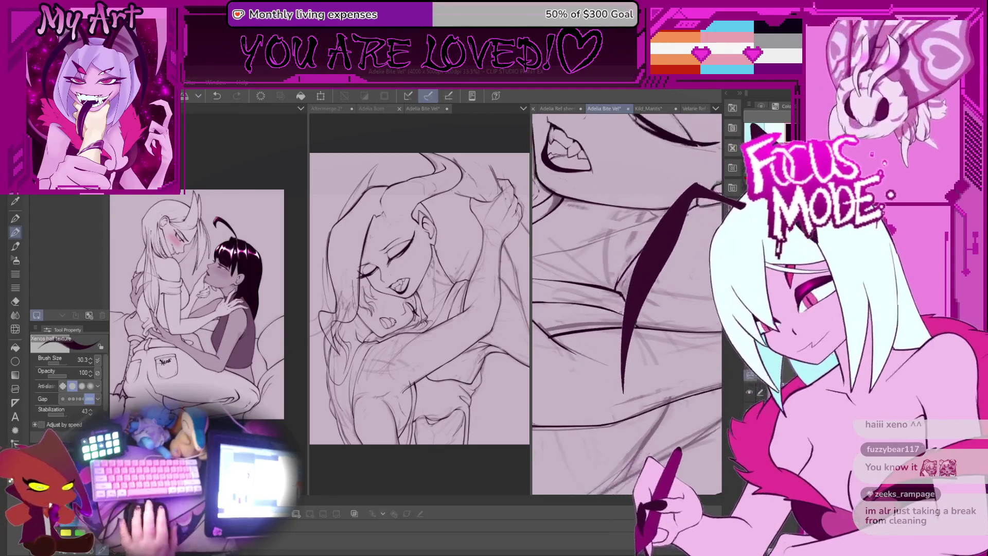
key("minus")
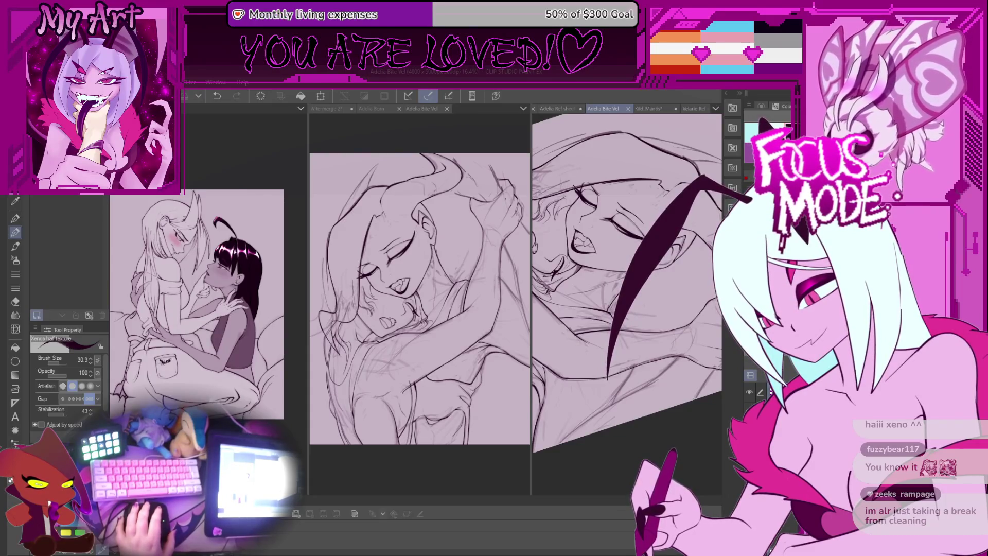
Zoom in on the torso and undo the stray dark stroke
key("minus")
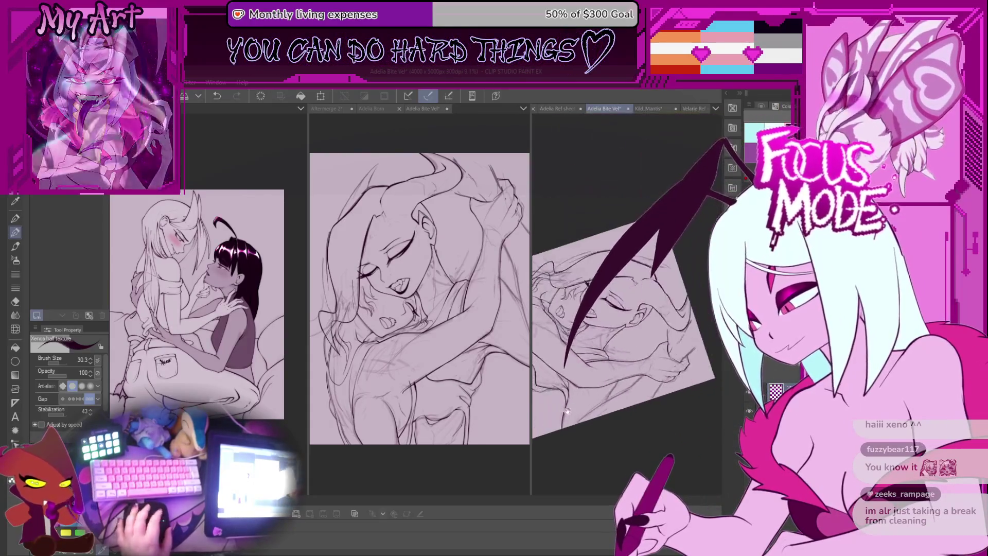
key("plus")
key("plus")
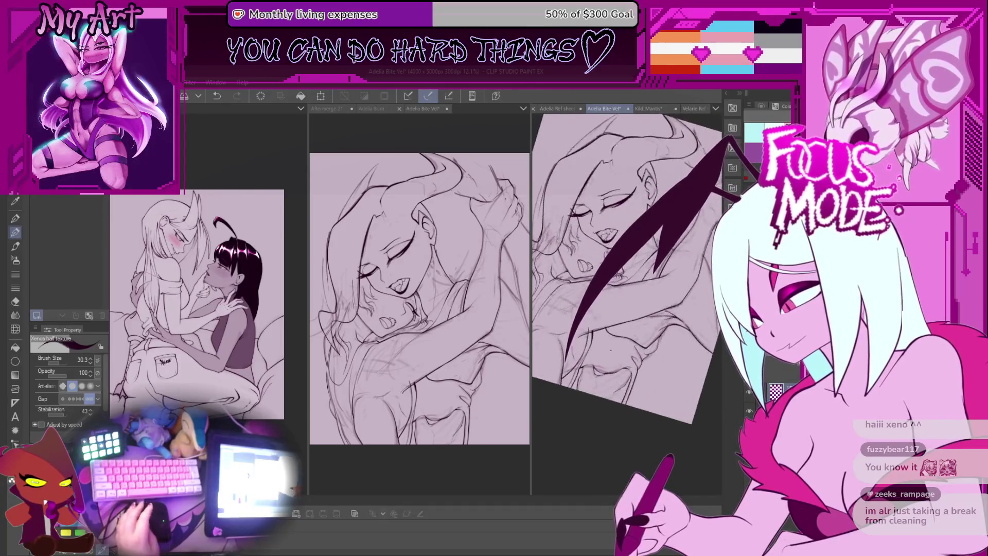
key("plus")
key("plus")
key("plus")
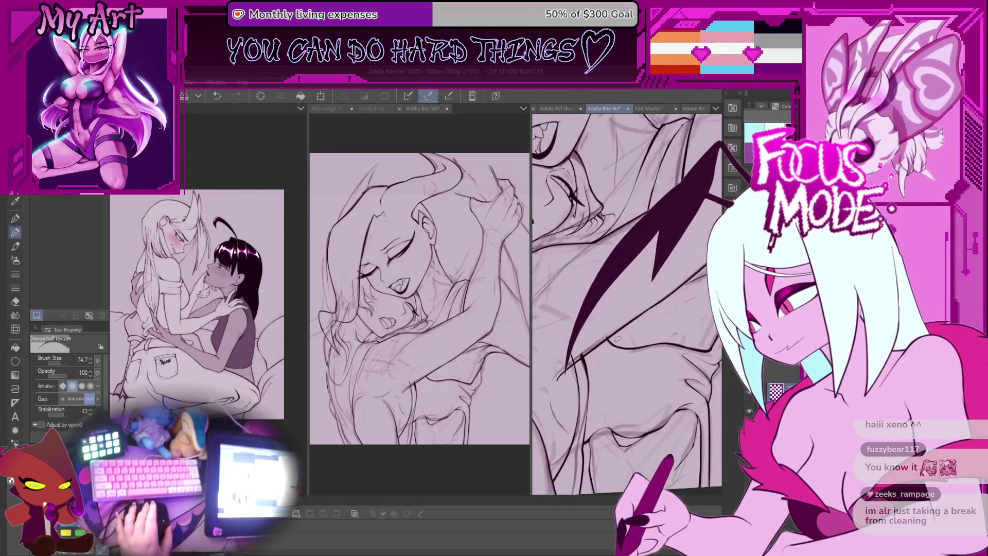
key("ctrl+z")
key("plus")
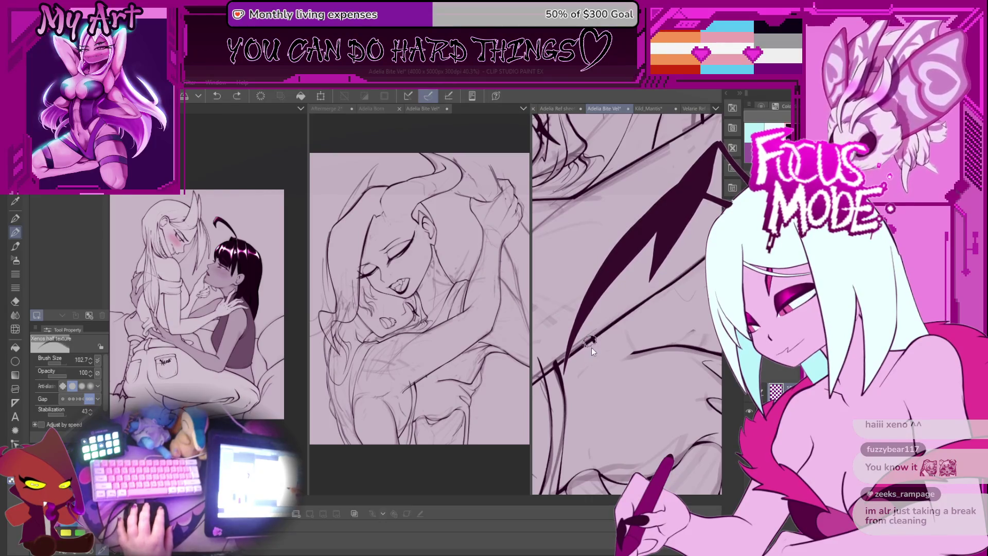
Ink a short vertical line on the body beside the wing, redrawing it once
left_click_drag(591, 347, 591, 342)
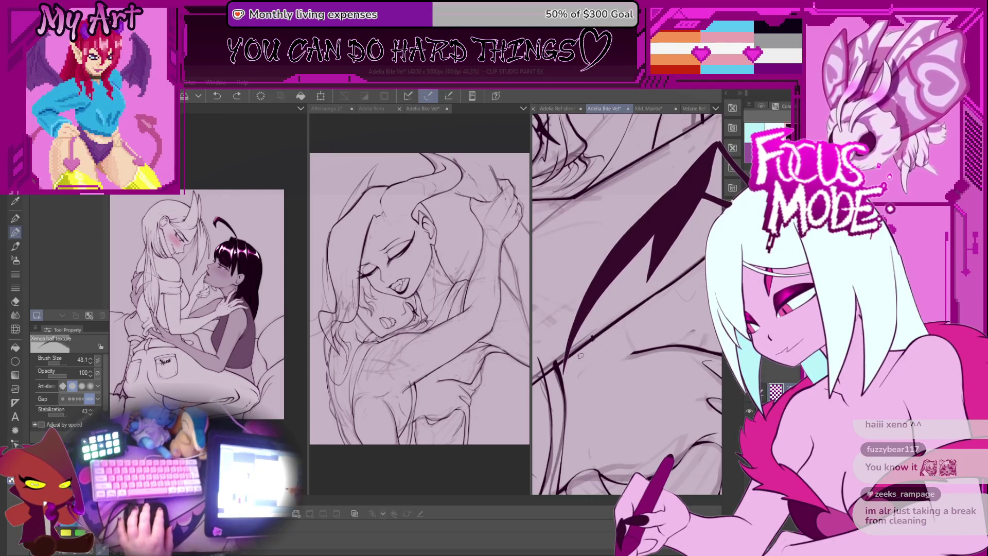
key("plus")
key("plus")
left_click_drag(624, 305, 624, 301)
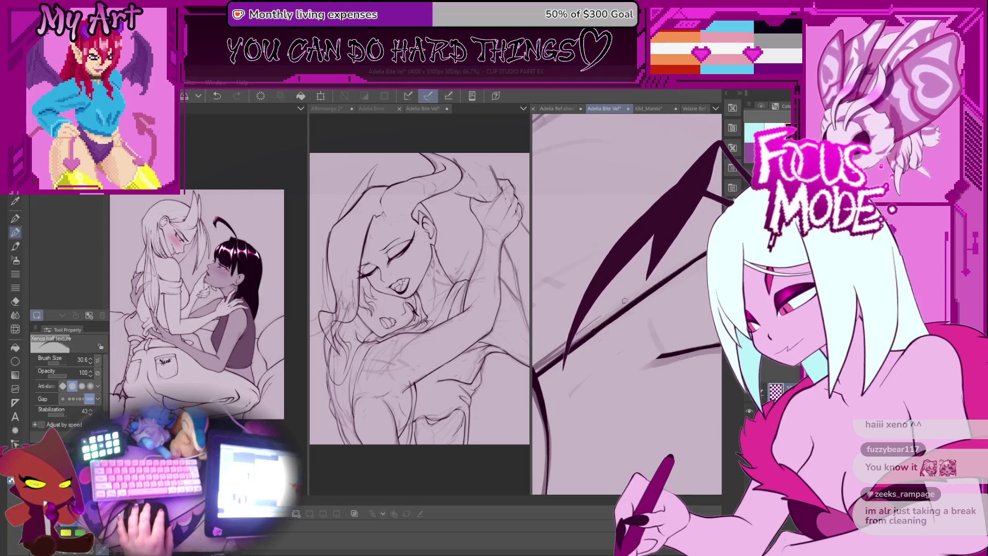
scroll(624, 301, "down", 5)
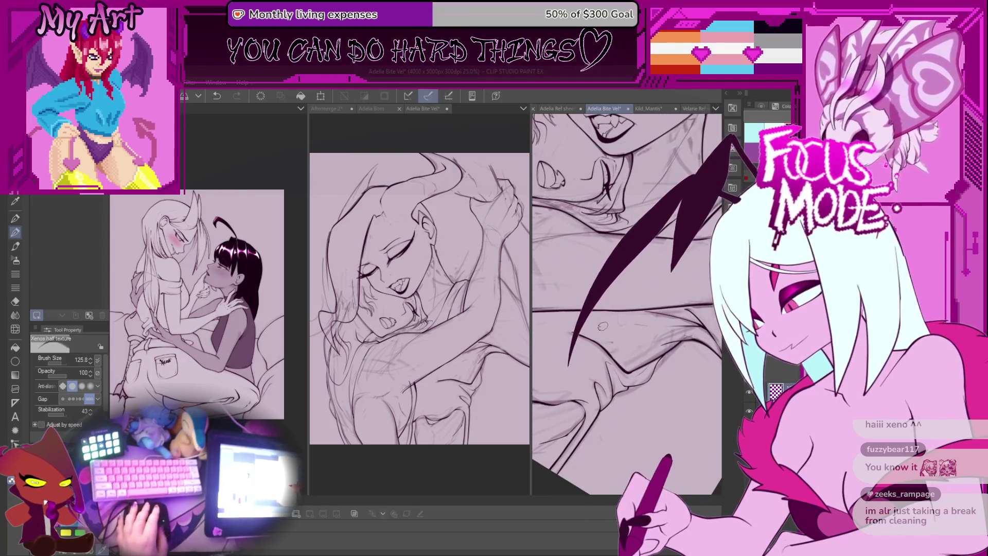
scroll(603, 327, "up", 3)
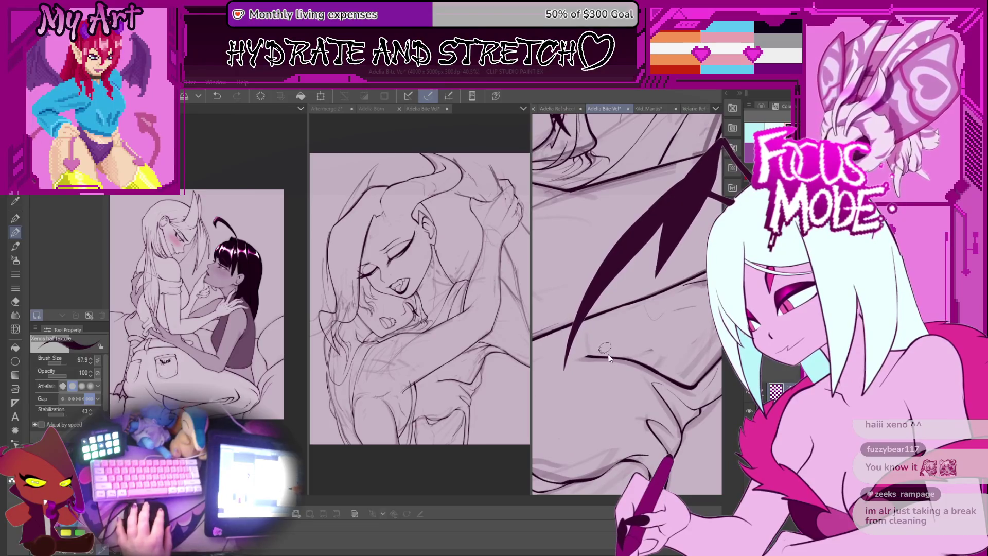
left_click_drag(609, 359, 594, 335)
key("ctrl+z")
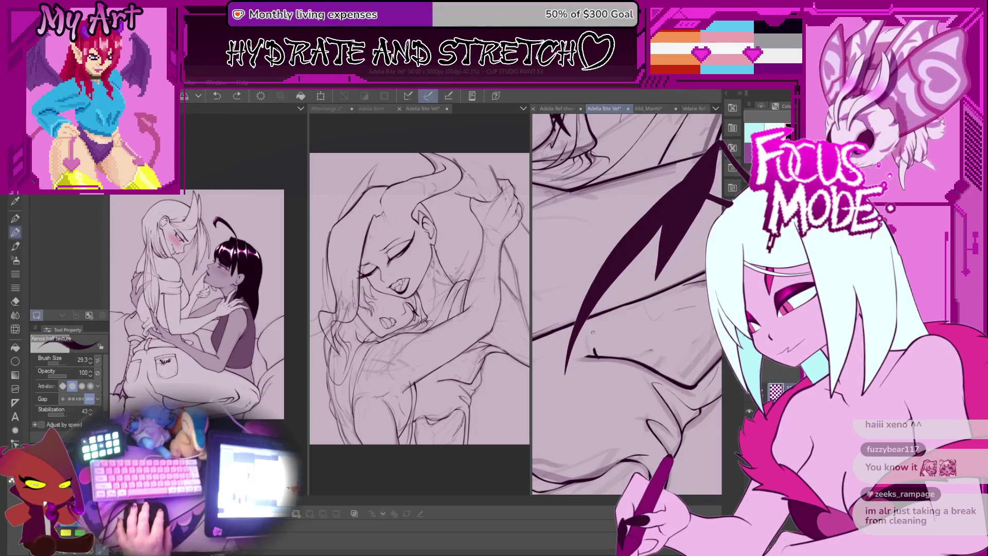
key("ctrl+z")
left_click_drag(593, 355, 595, 330)
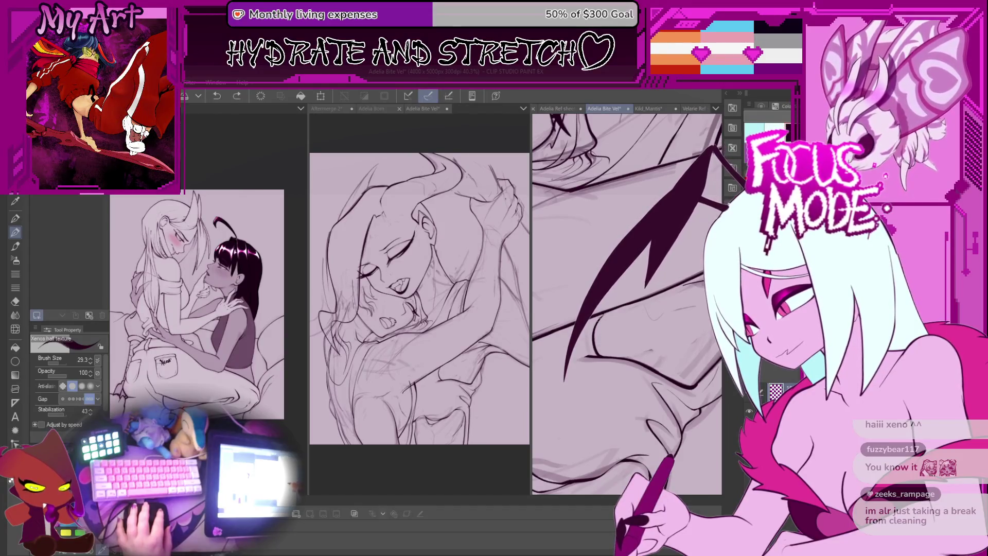
left_click_drag(599, 326, 647, 338)
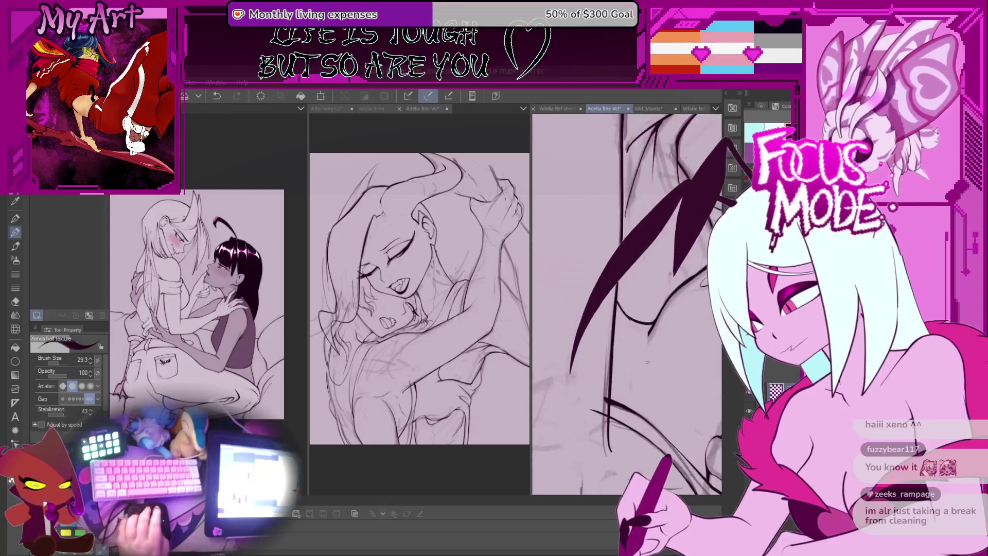
Extend the dark stroke along the wing edge and redraw a curve on the wing
left_click_drag(590, 322, 569, 374)
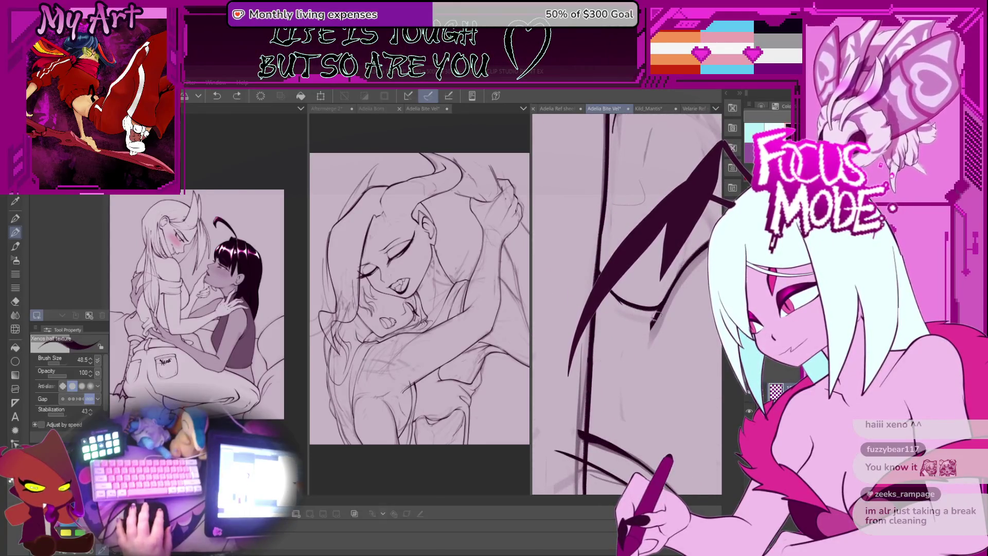
key("ctrl+z")
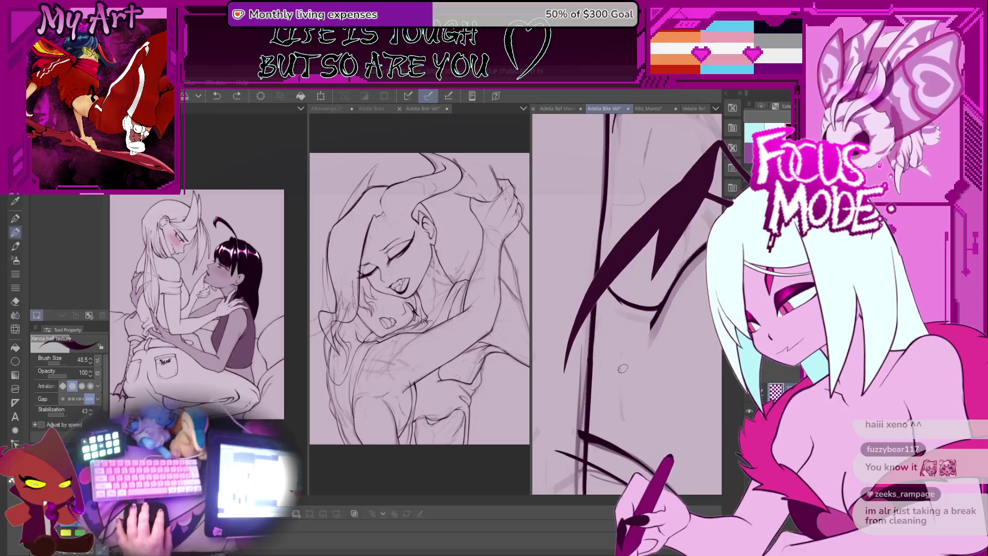
key("ctrl+y")
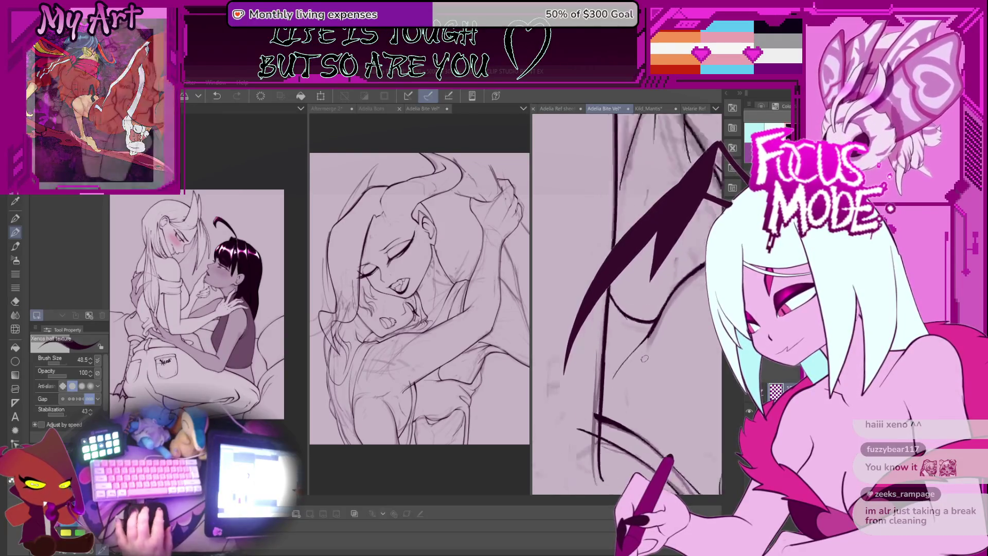
left_click_drag(603, 300, 652, 337)
scroll(657, 336, "down", 5)
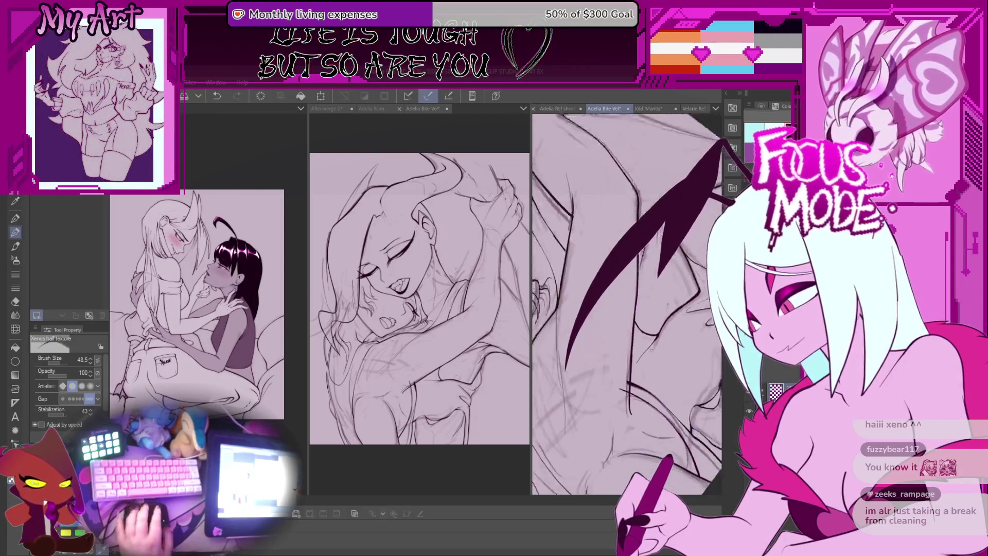
scroll(648, 328, "up", 5)
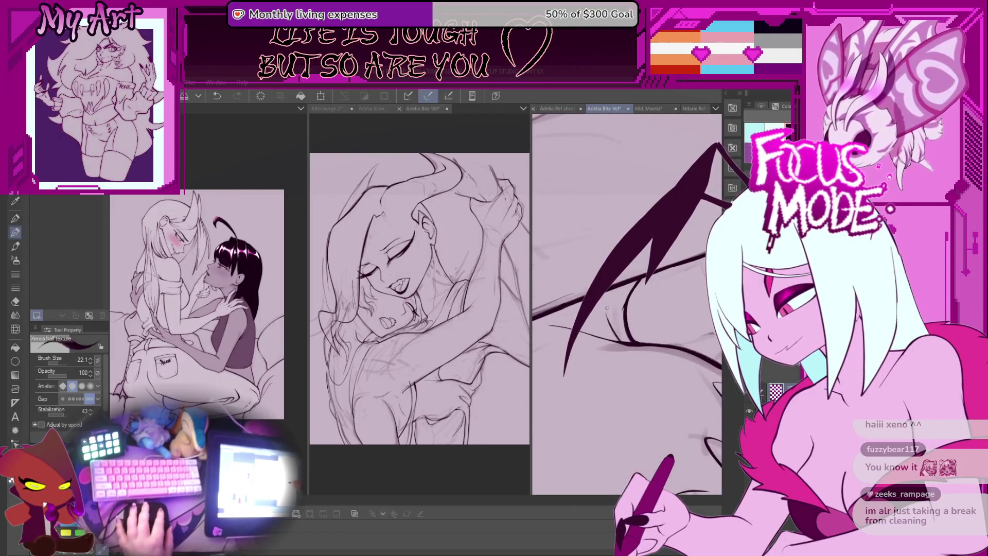
scroll(621, 284, "down", 5)
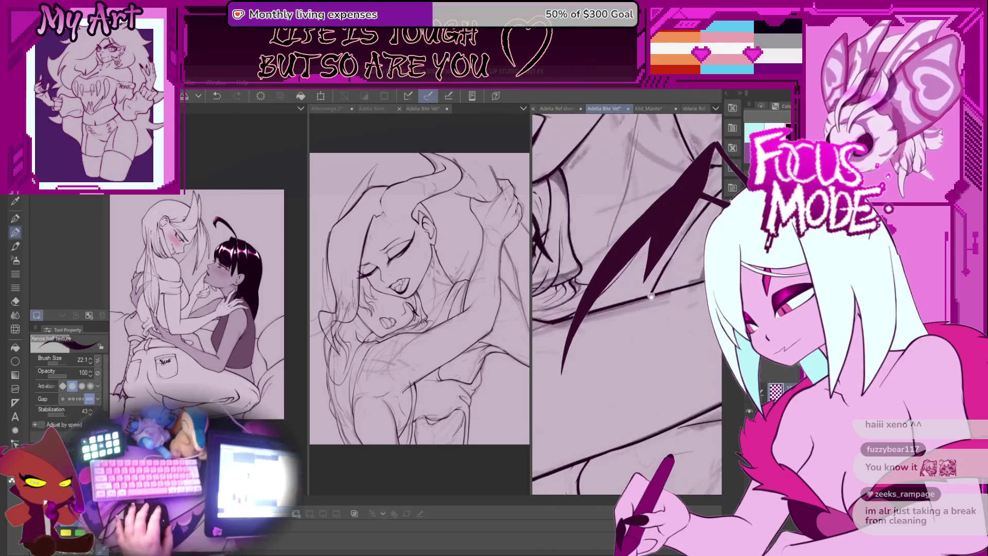
left_click_drag(614, 340, 615, 365)
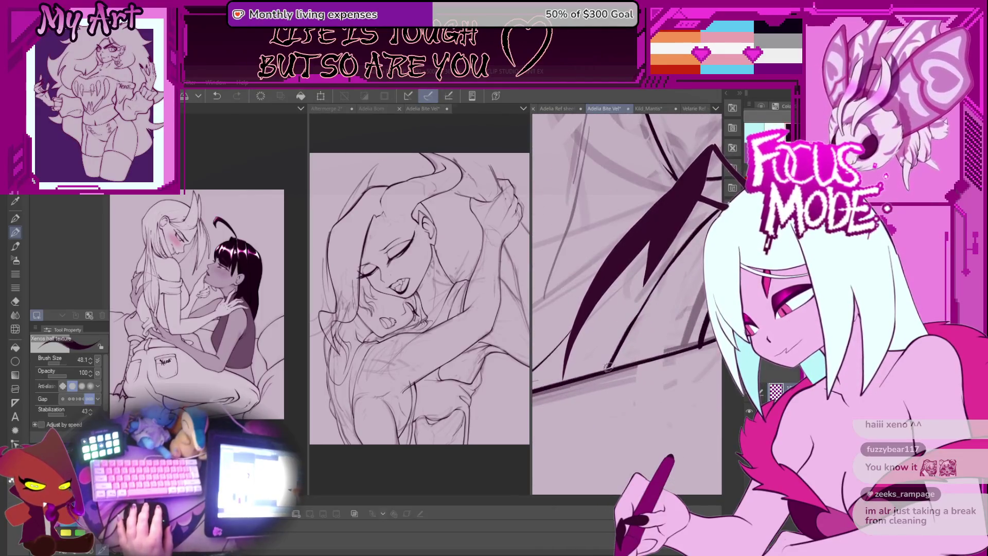
scroll(606, 372, "up", 3)
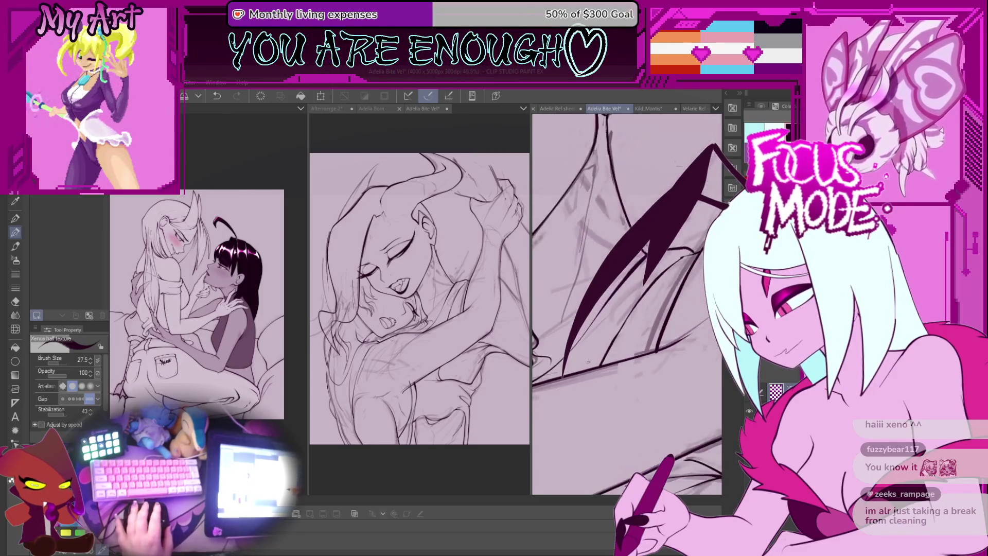
Ink dark strokes inside the wing, then undo them back to the thinner wing curve
mouse_move(589, 362)
left_mouse_down()
mouse_move(638, 232)
mouse_move(598, 345)
mouse_move(664, 242)
left_mouse_up()
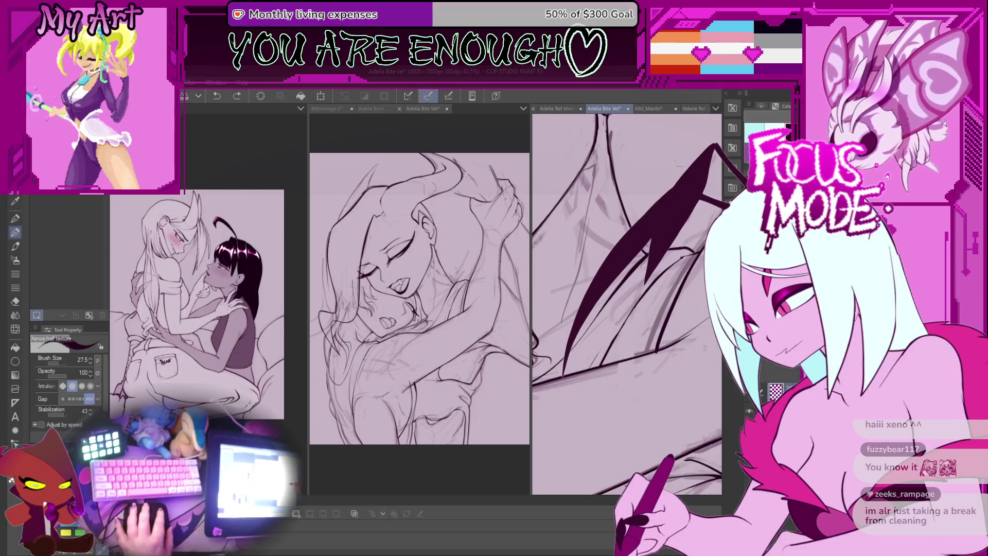
scroll(671, 253, "up", 3)
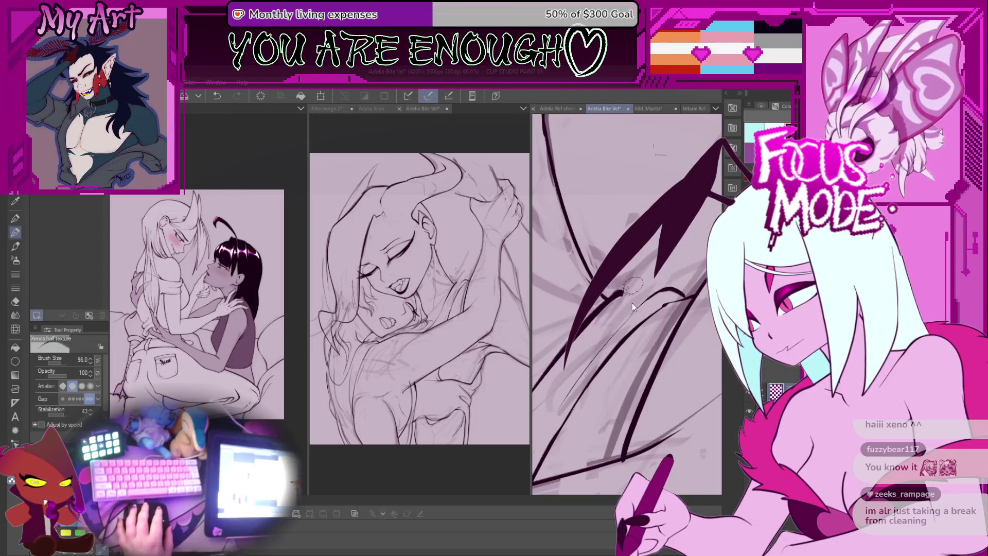
key("ctrl+z")
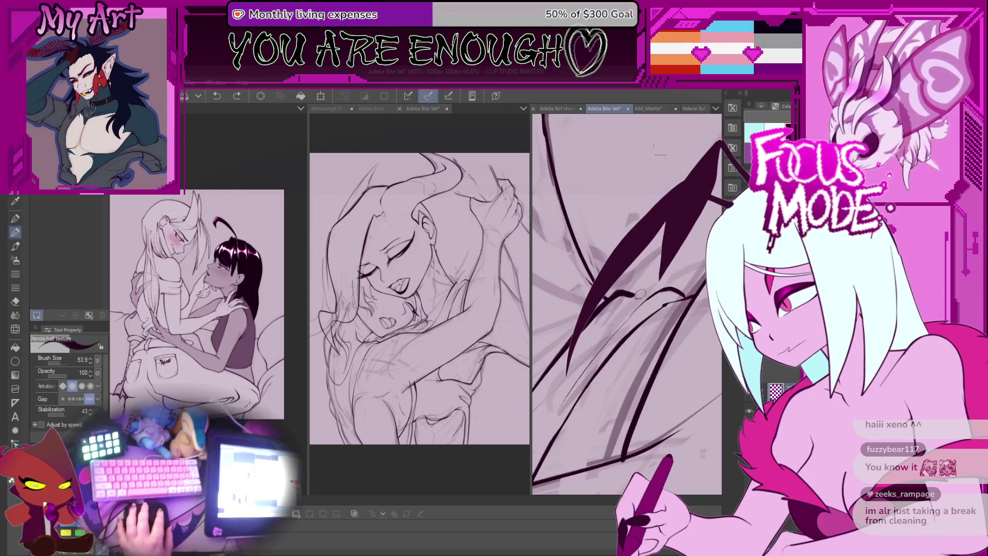
scroll(620, 301, "down", 2)
scroll(613, 310, "up", 2)
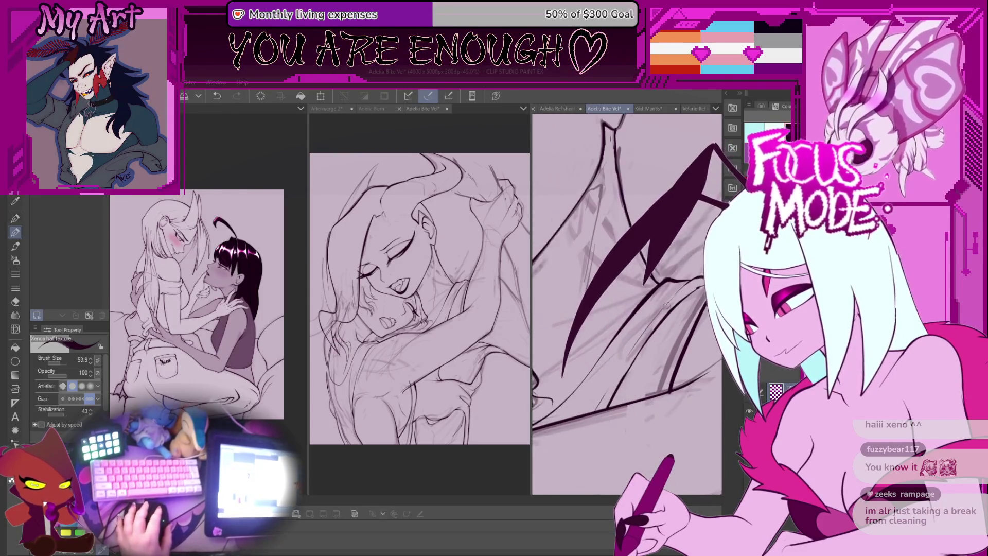
key("ctrl+z")
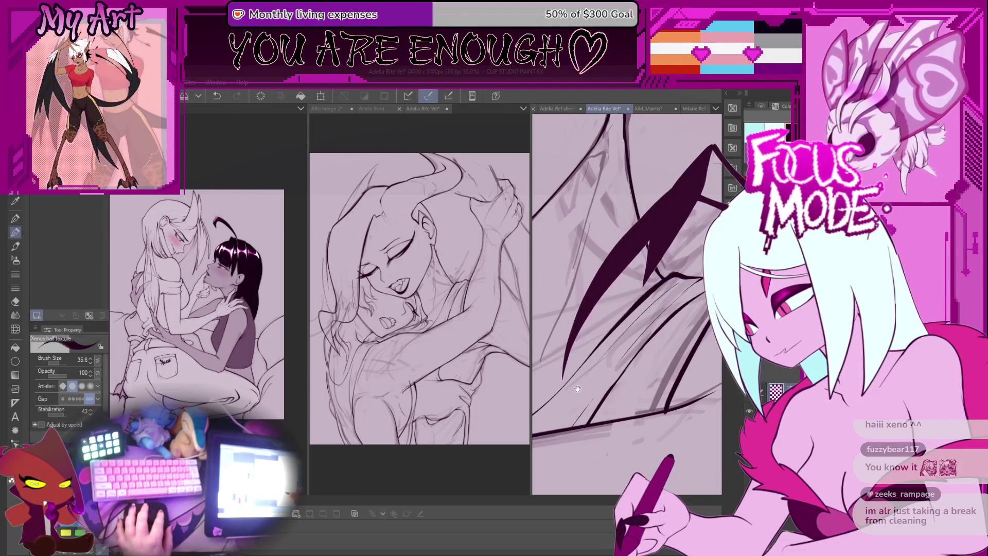
left_click_drag(578, 389, 630, 344)
key("ctrl+z")
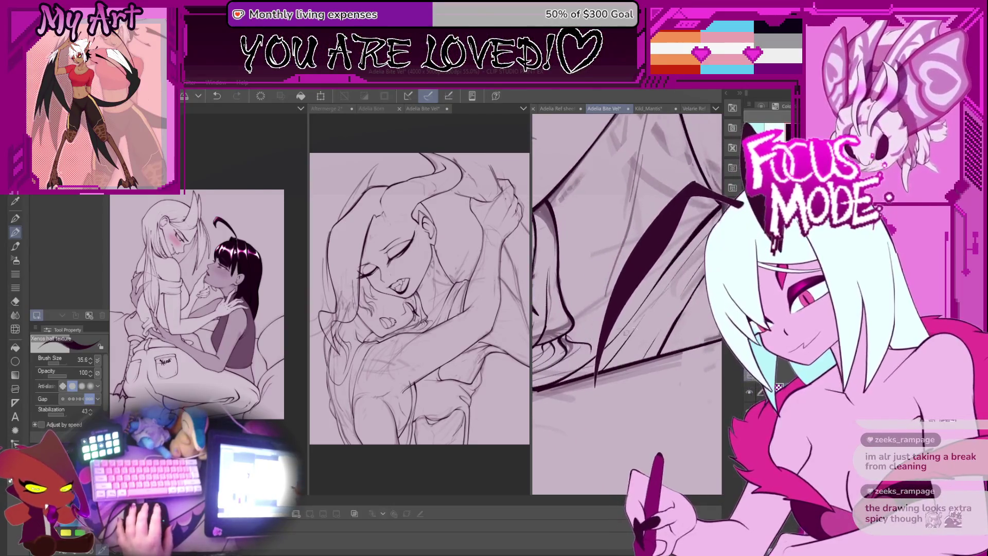
Draw one large dark zigzag stroke across the wing
mouse_move(581, 330)
left_mouse_down()
mouse_move(643, 247)
mouse_move(666, 284)
left_mouse_up()
scroll(666, 284, "down", 5)
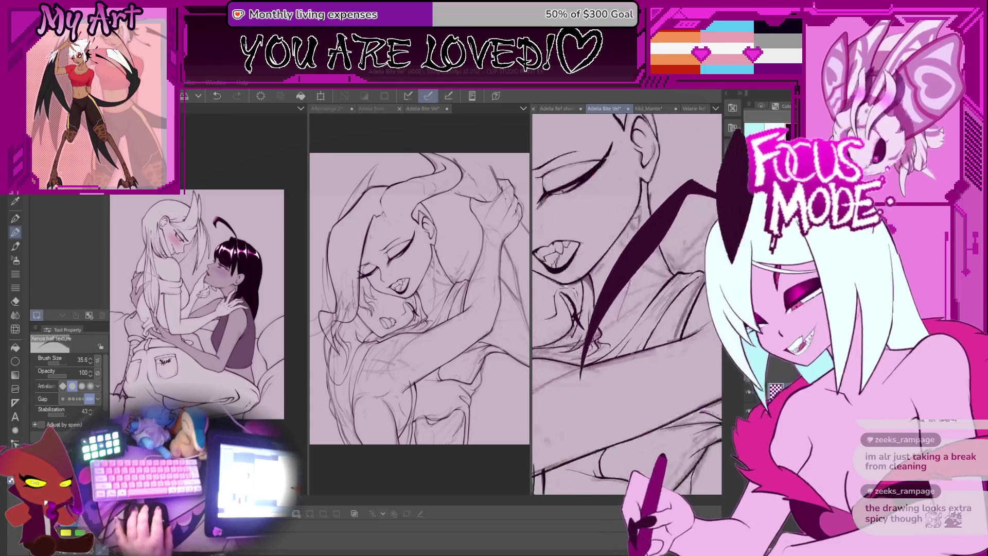
left_click_drag(671, 357, 686, 376)
scroll(643, 331, "up", 5)
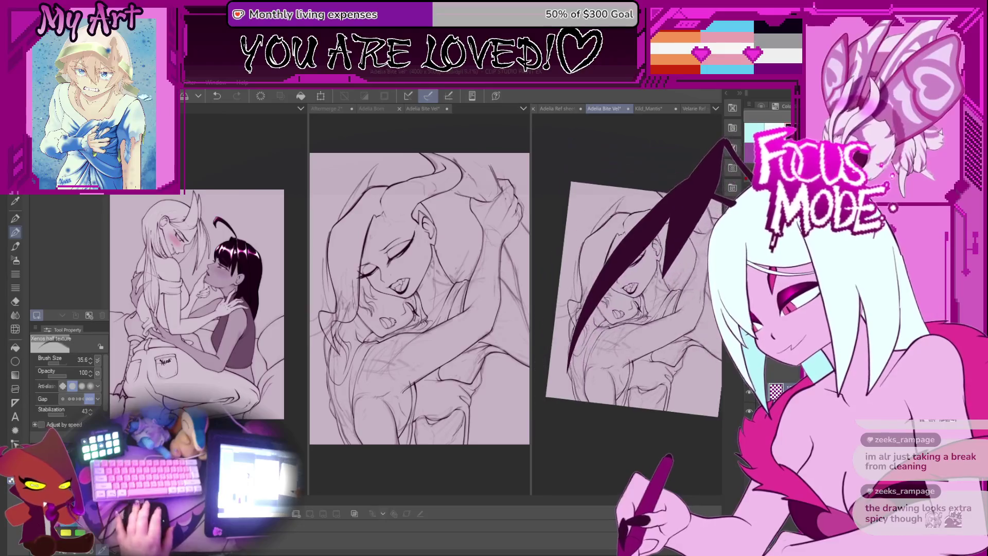
Try a new lobe widening the wing, then undo two strokes to revert it
scroll(643, 331, "up", 3)
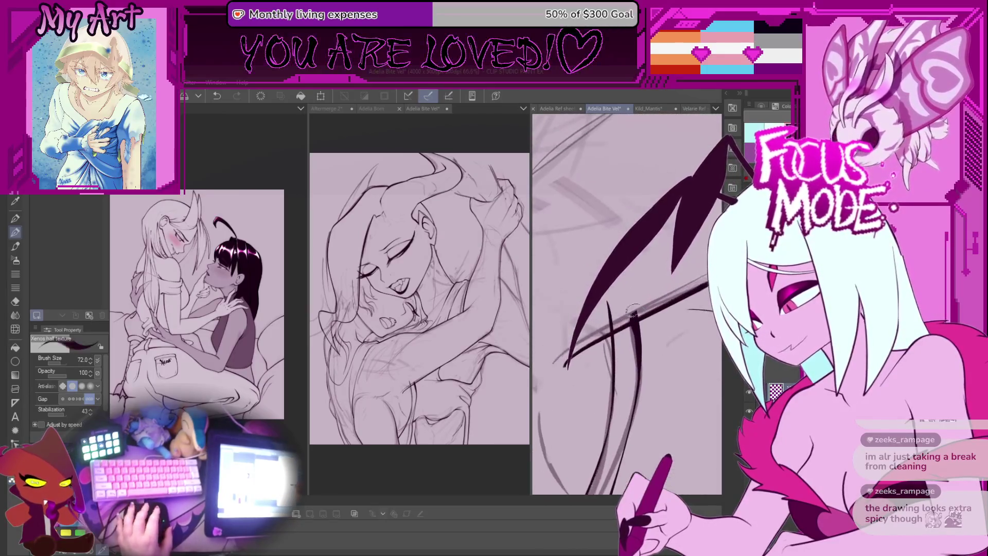
scroll(638, 291, "down", 2)
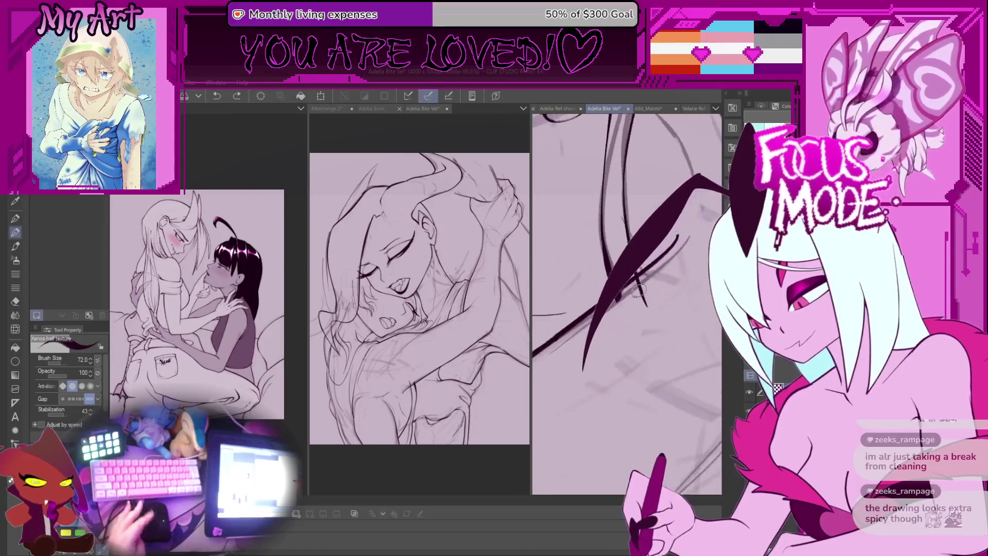
mouse_move(705, 159)
left_mouse_down()
mouse_move(656, 311)
mouse_move(661, 296)
left_mouse_up()
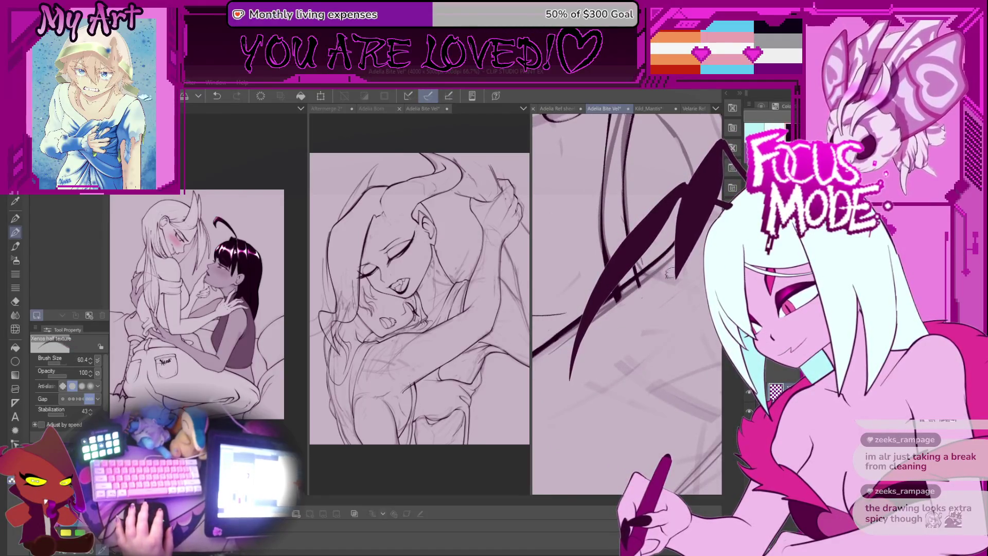
key("ctrl+z")
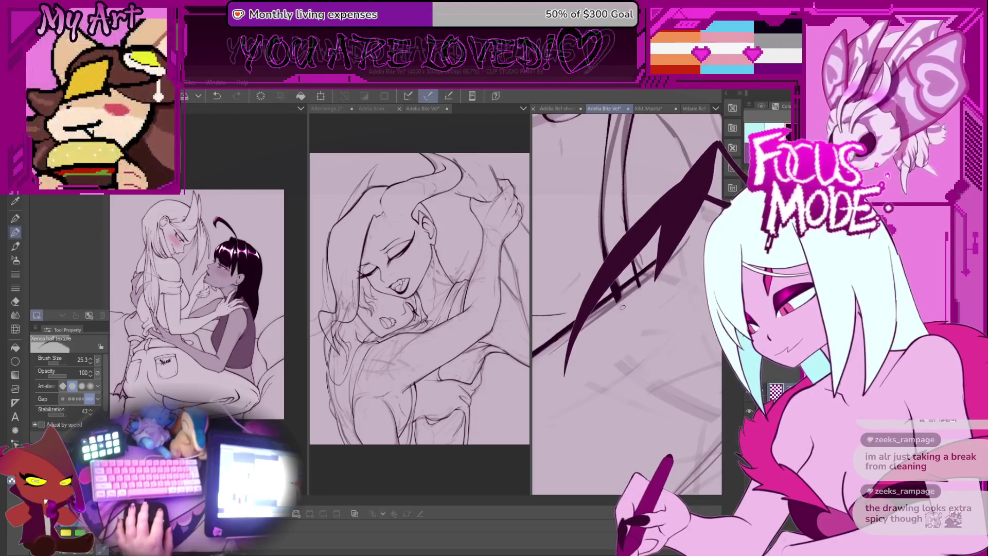
key("ctrl+z")
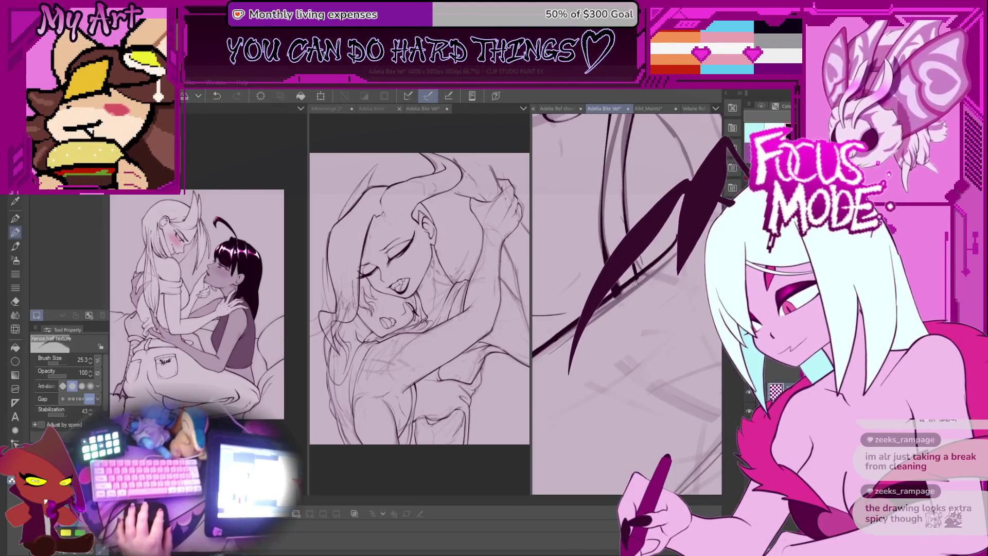
scroll(627, 304, "down", 8)
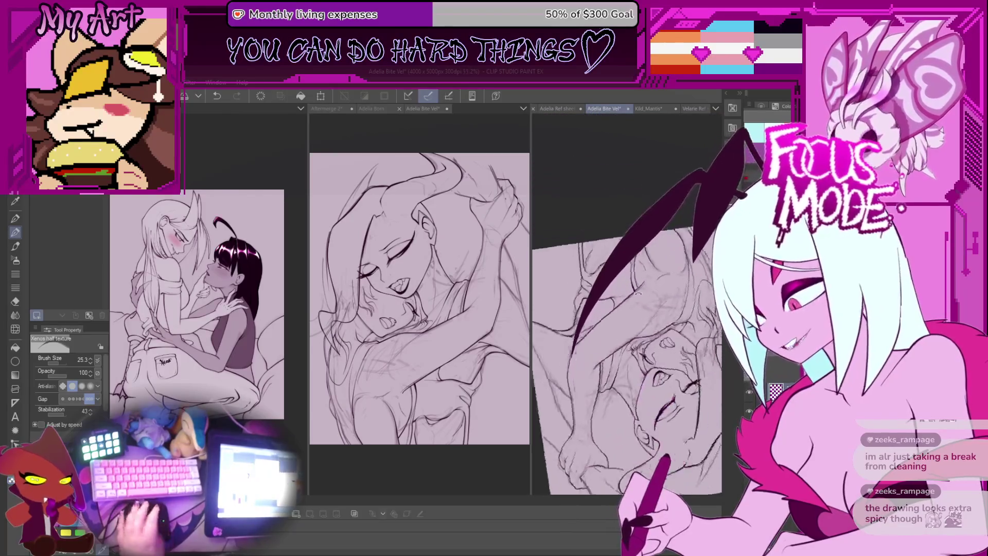
Rotate and zoom in on the wing, redraw its dark strokes, then undo them
scroll(644, 267, "up", 3)
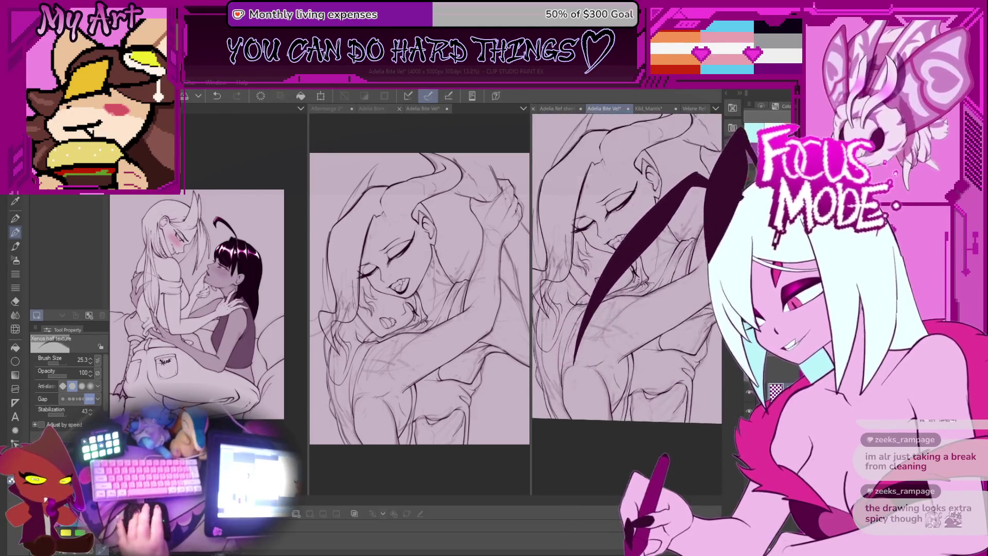
left_click_drag(644, 267, 611, 300)
scroll(597, 298, "up", 6)
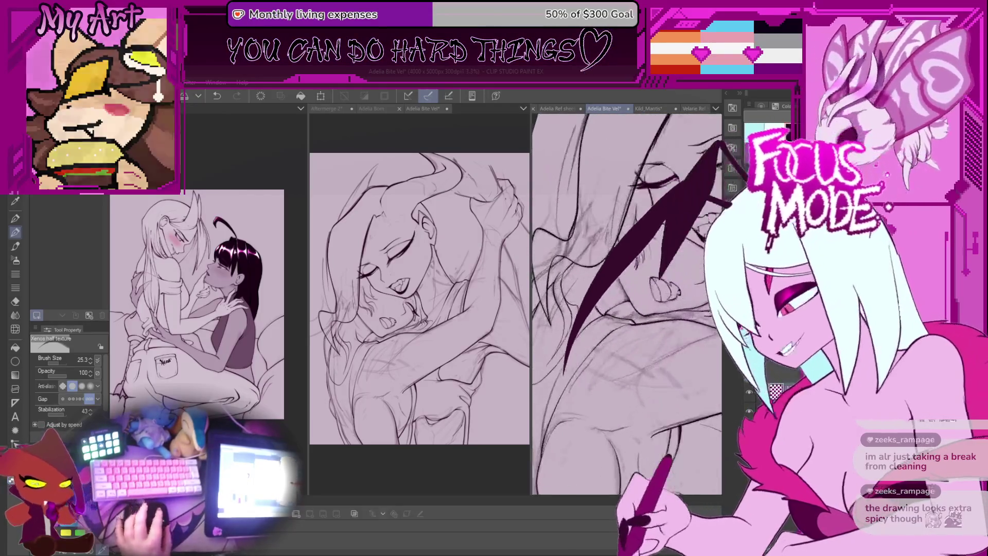
scroll(581, 298, "up", 2)
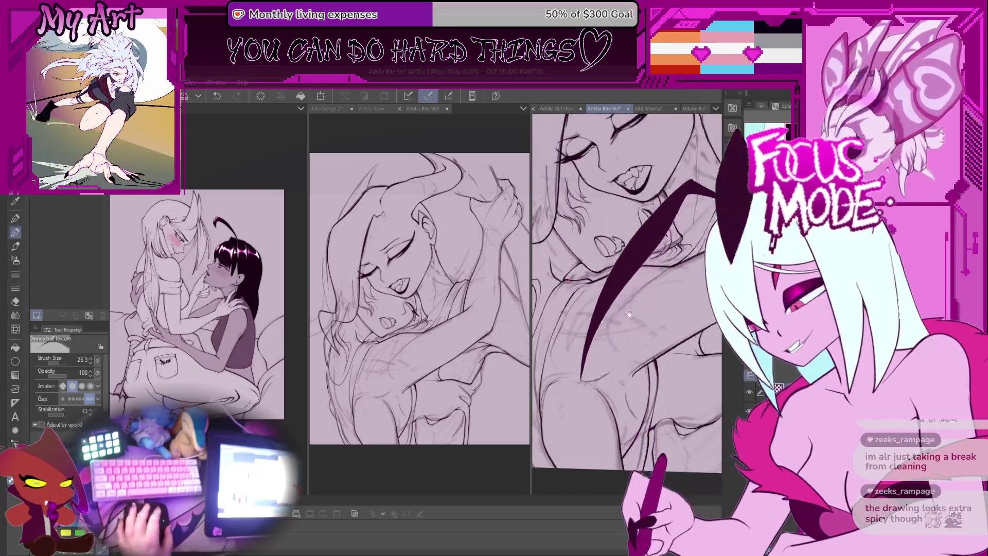
scroll(645, 369, "up", 2)
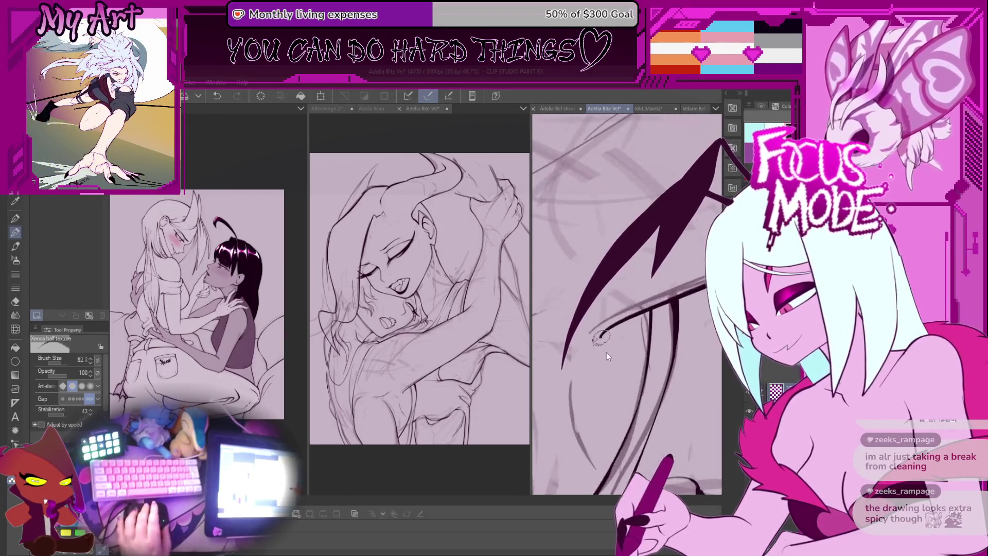
mouse_move(603, 341)
left_mouse_down()
mouse_move(639, 288)
mouse_move(607, 335)
mouse_move(629, 320)
mouse_move(582, 360)
mouse_move(643, 268)
mouse_move(642, 314)
mouse_move(607, 335)
mouse_move(639, 268)
mouse_move(629, 307)
left_mouse_up()
key("ctrl+z")
key("ctrl+z")
Draw a new upward dark ink curve on the body, then undo it
left_click_drag(564, 360, 615, 315)
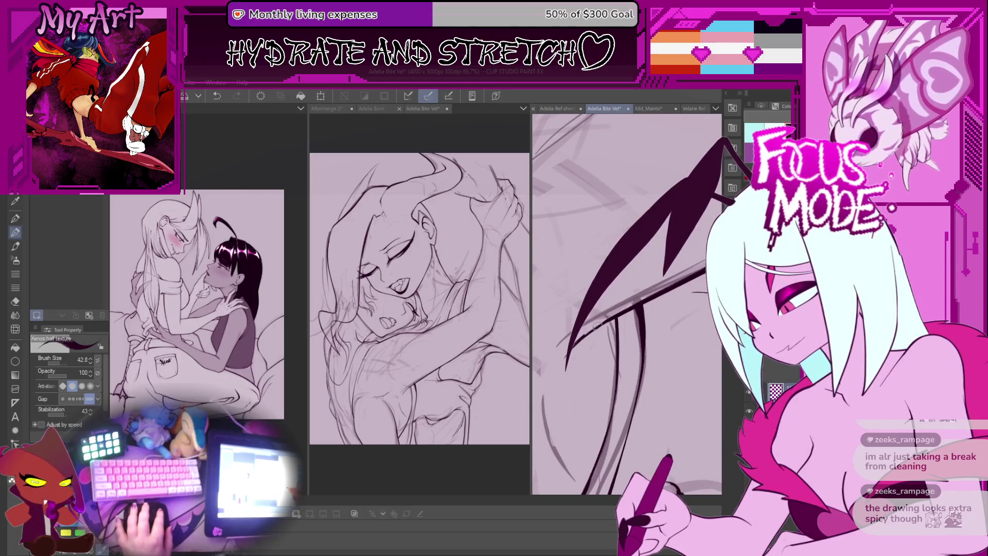
scroll(622, 327, "down", 3)
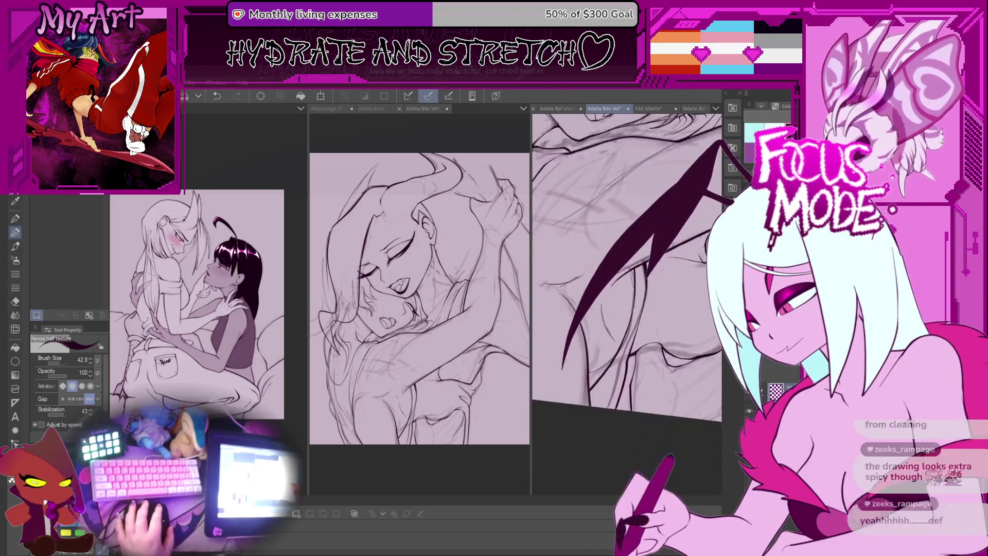
left_click_drag(622, 327, 633, 363)
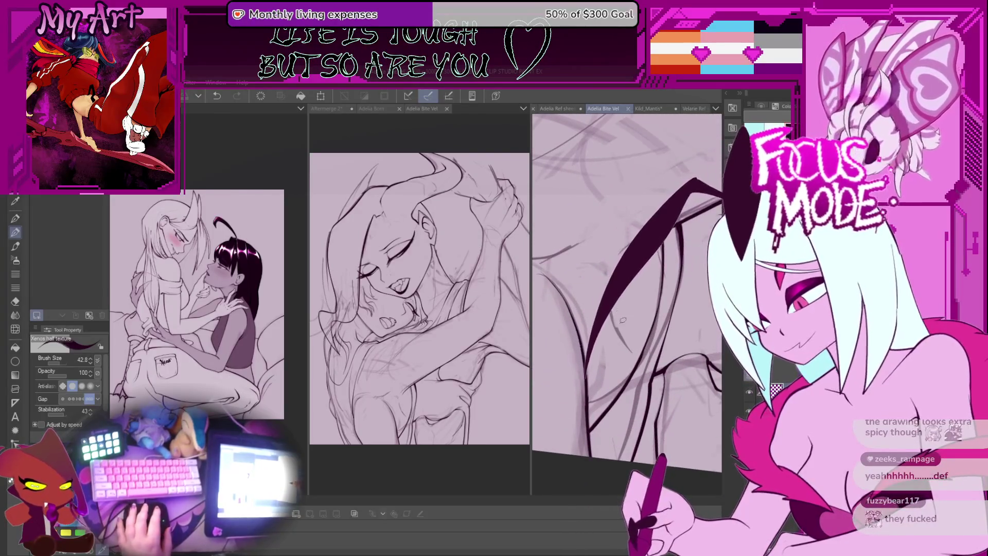
key("ctrl+z")
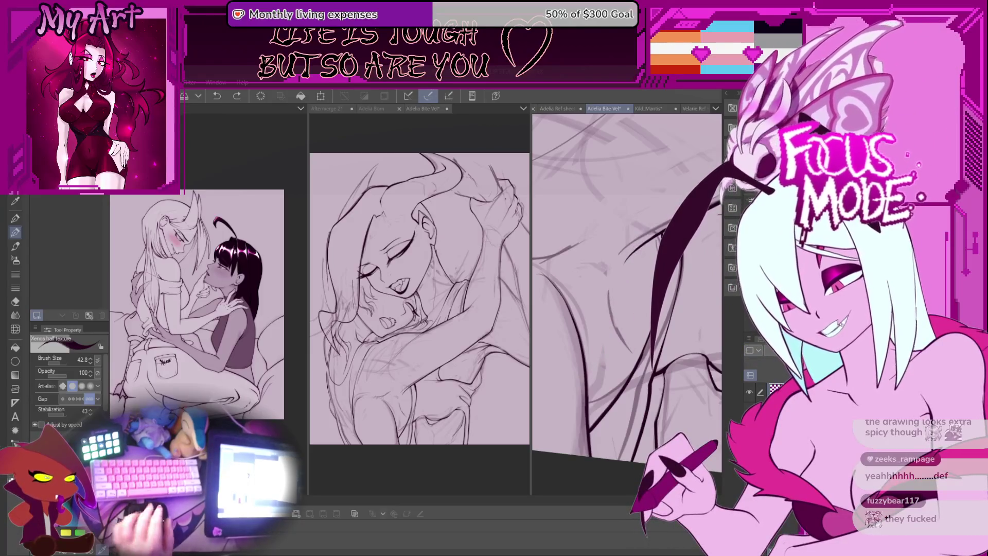
Rotate the canvas clockwise in steps and undo the most recent dark stroke
key("asciicircum")
key("asciicircum")
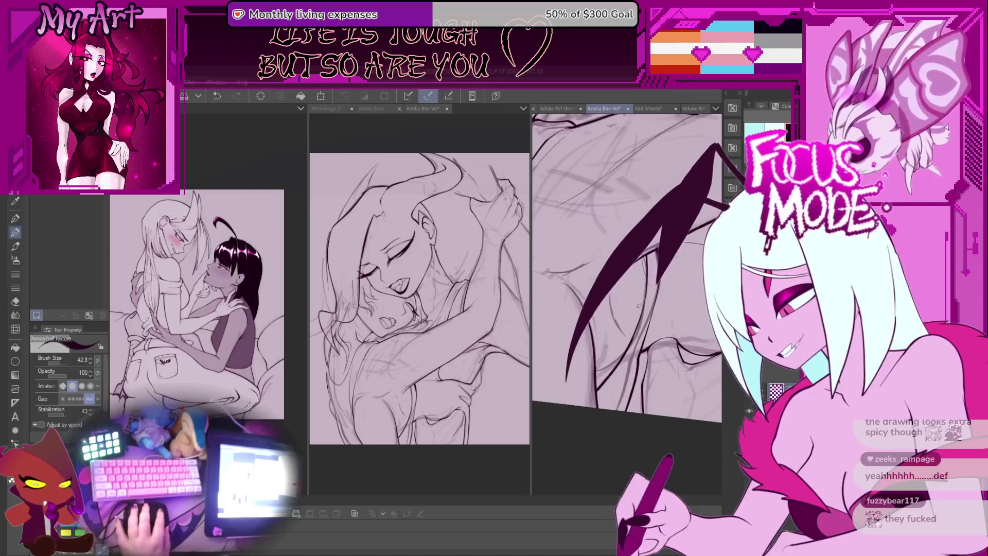
key("asciicircum")
key("asciicircum")
key("asciicircum")
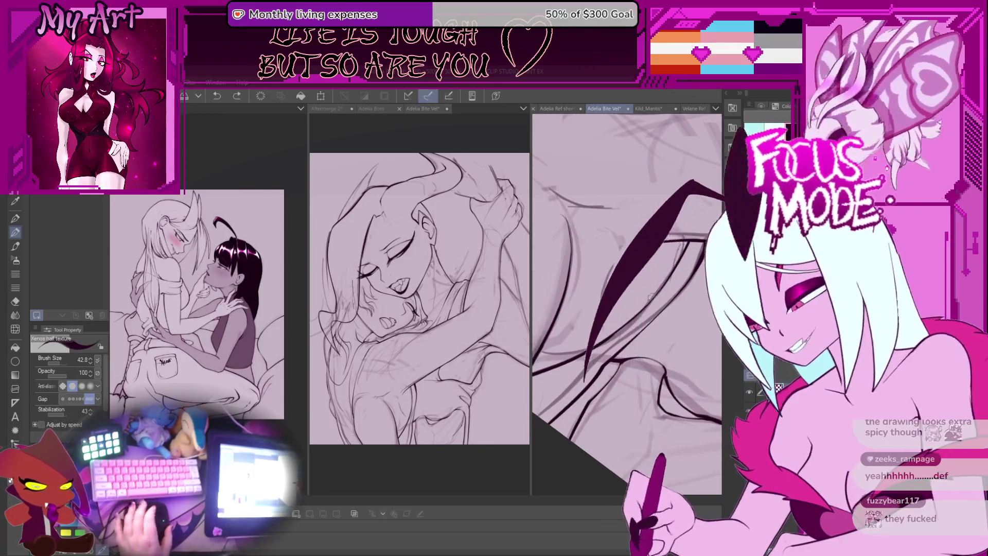
key("asciicircum")
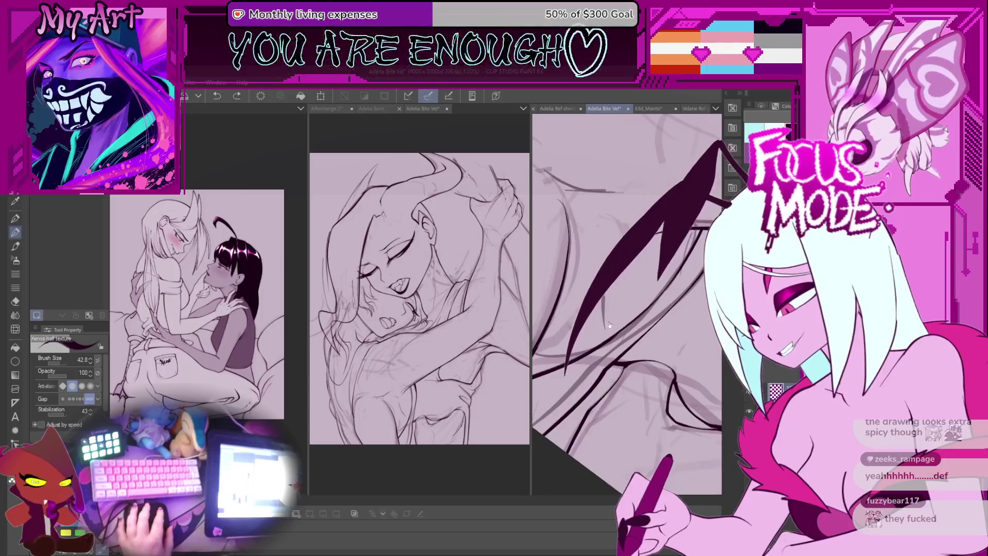
key("asciicircum")
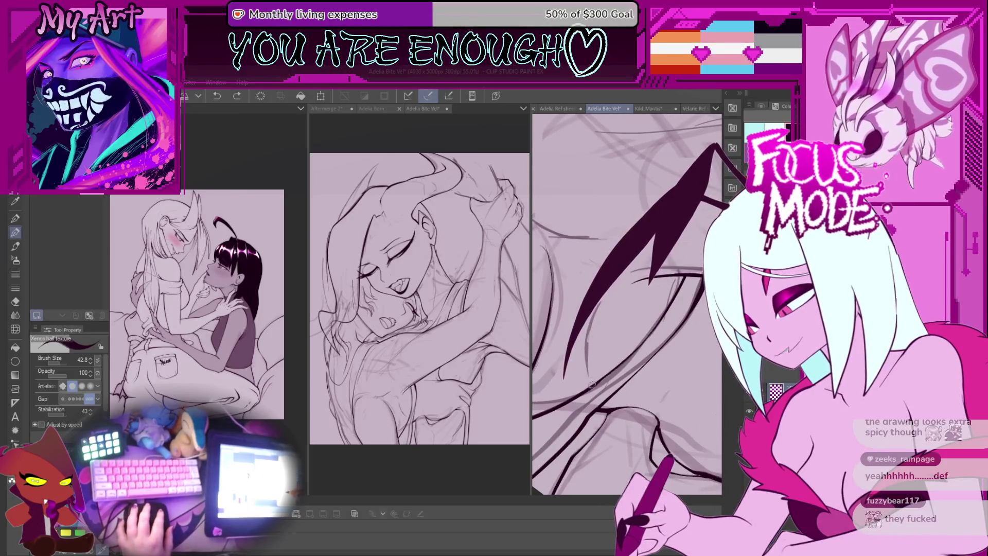
key("ctrl+z")
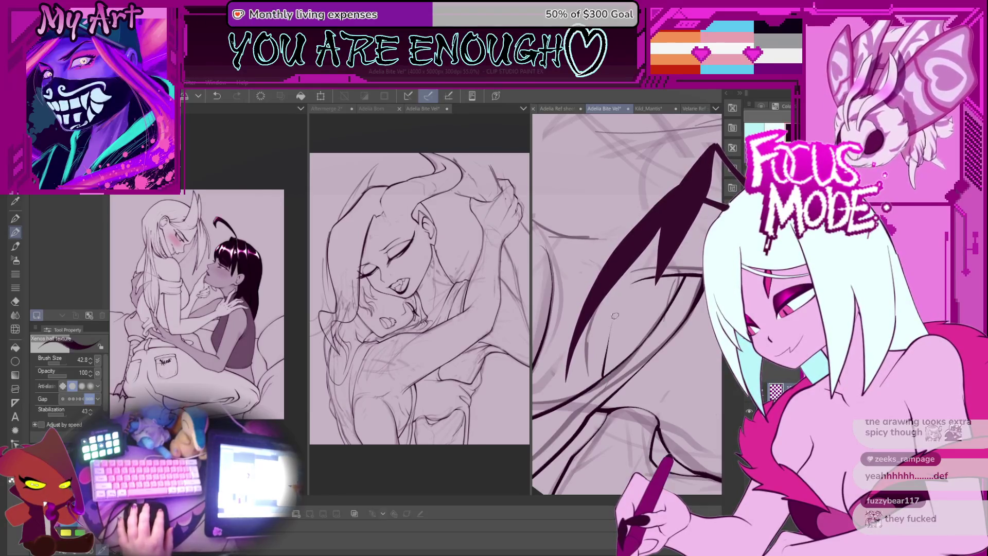
key("asciicircum")
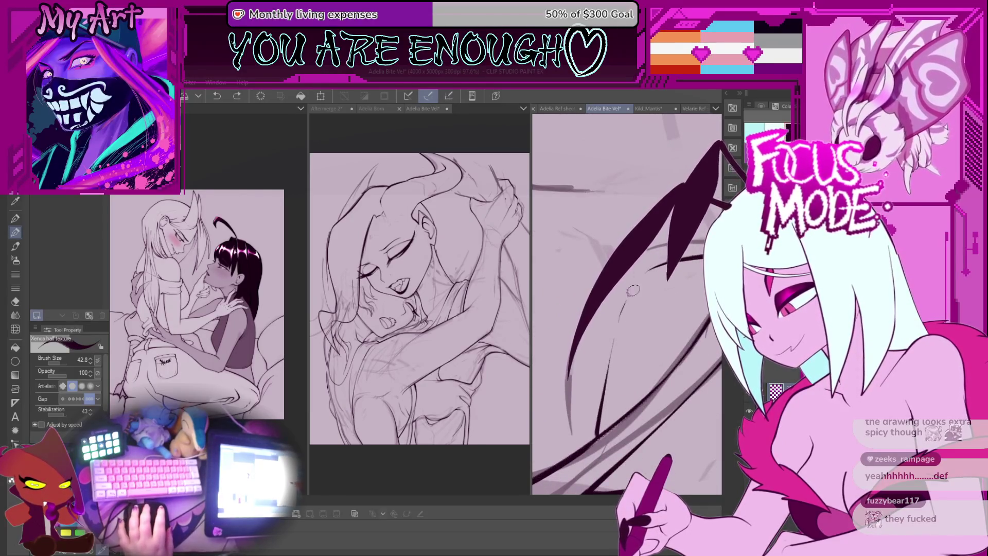
scroll(637, 307, "down", 3)
scroll(636, 308, "down", 4)
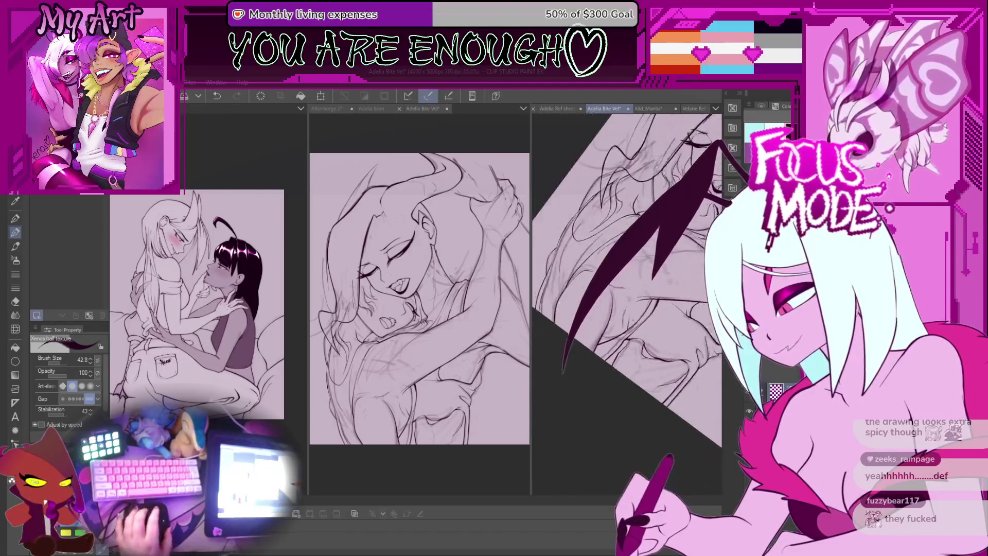
Tilt and pan the view, then reduce the inking brush size to 113.3
mouse_move(684, 330)
left_mouse_down()
mouse_move(663, 330)
mouse_move(661, 319)
left_mouse_up()
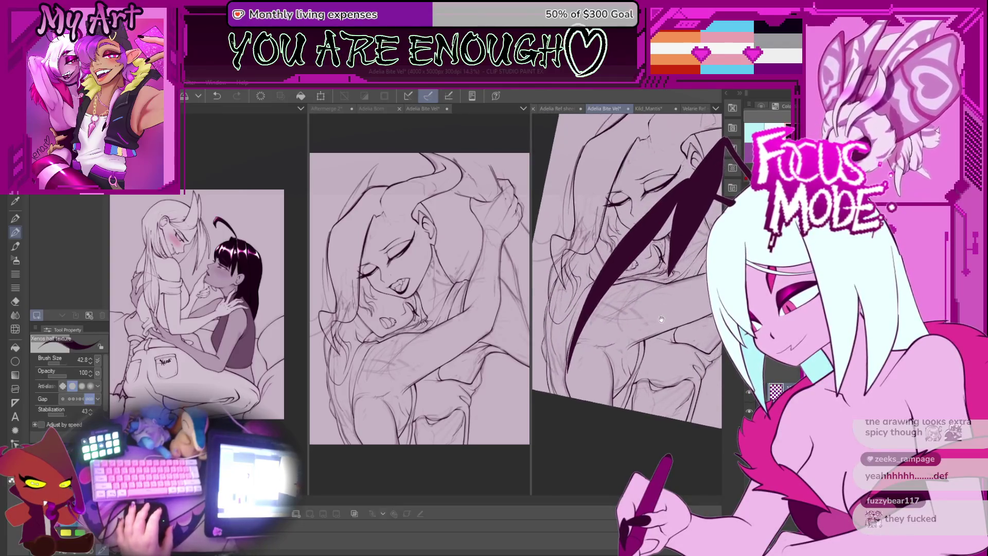
left_click_drag(681, 262, 655, 345)
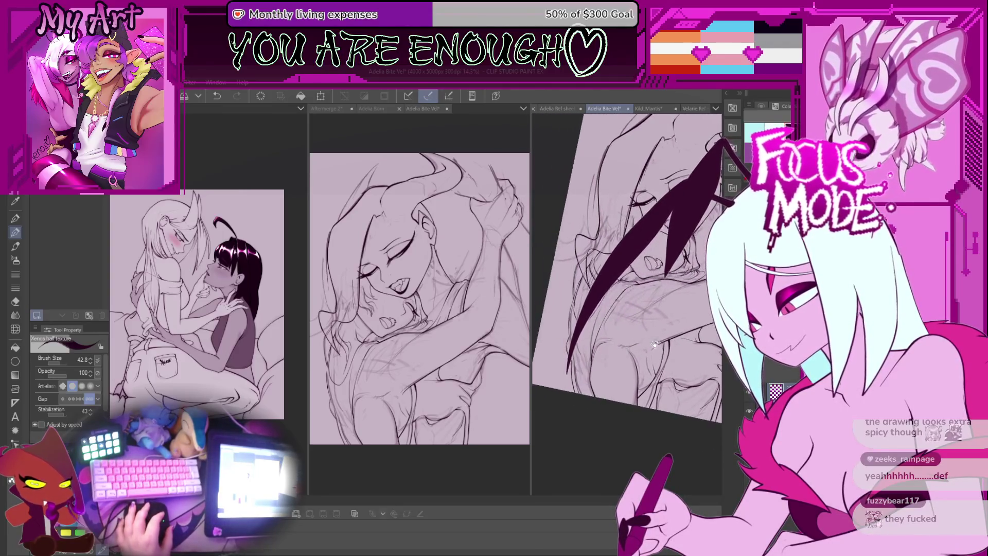
scroll(663, 365, "up", 2)
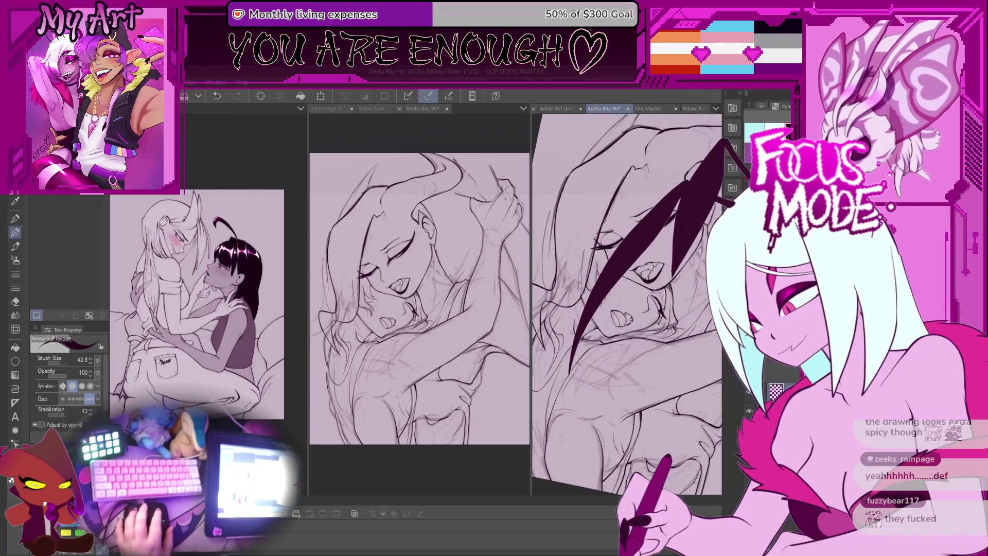
scroll(609, 345, "down", 3)
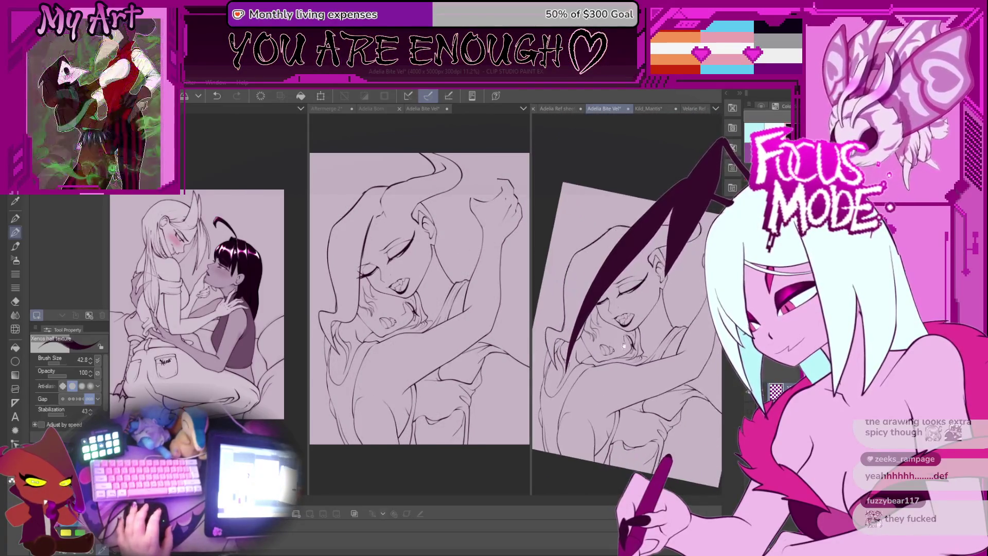
left_click_drag(634, 388, 656, 372)
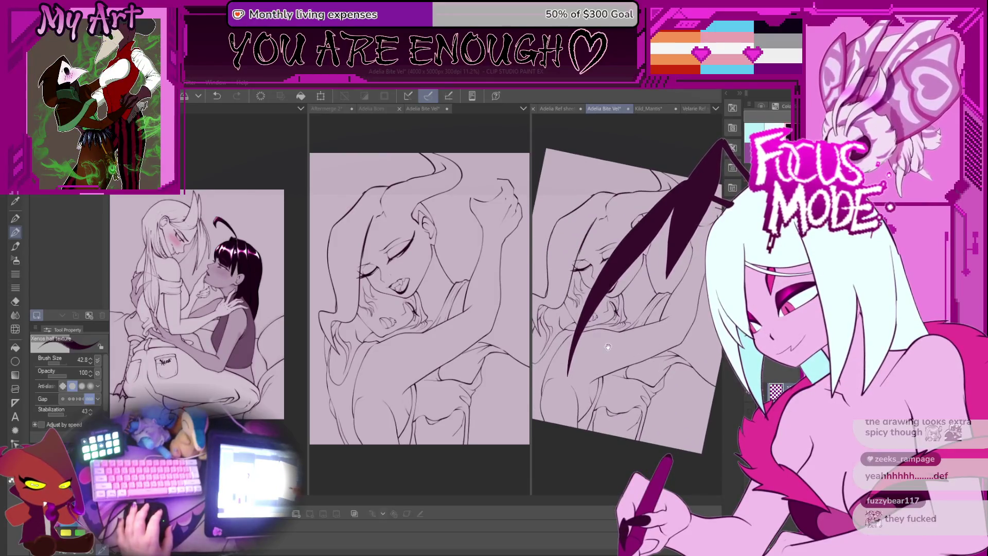
mouse_move(608, 346)
left_mouse_down()
mouse_move(633, 312)
mouse_move(622, 341)
mouse_move(612, 309)
mouse_move(559, 307)
left_mouse_up()
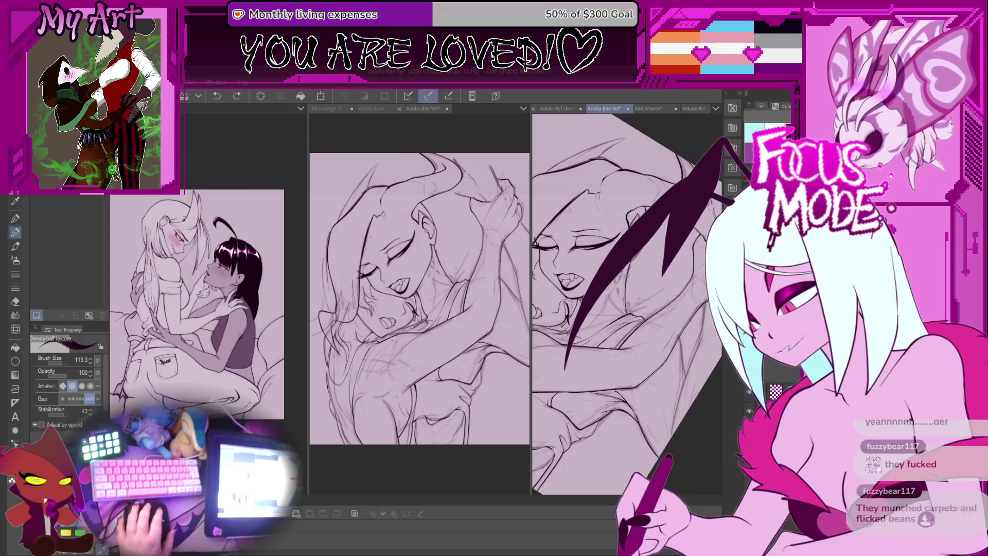
key("bracketleft")
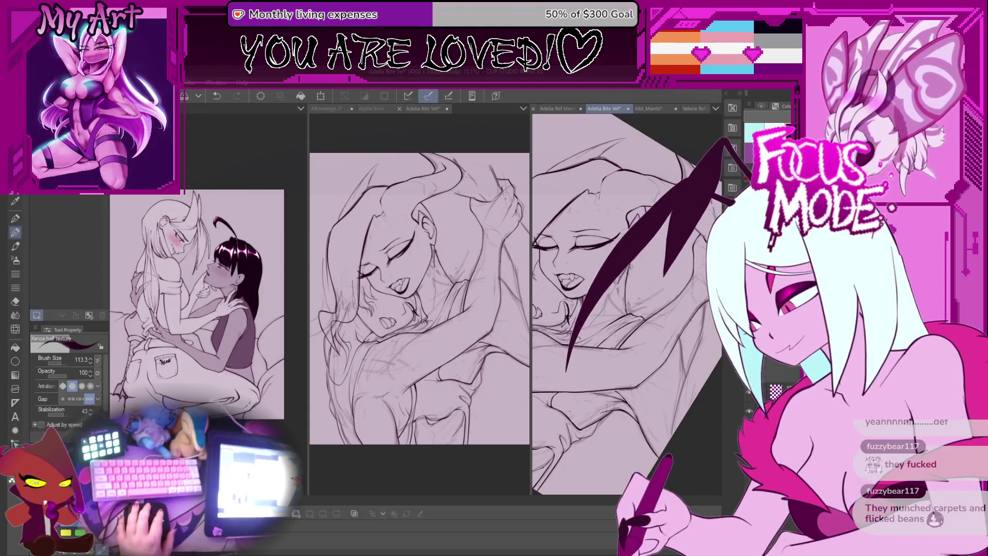
Pan, straighten the rotation and zoom in on the drawing's lower area
left_click_drag(623, 337, 637, 312)
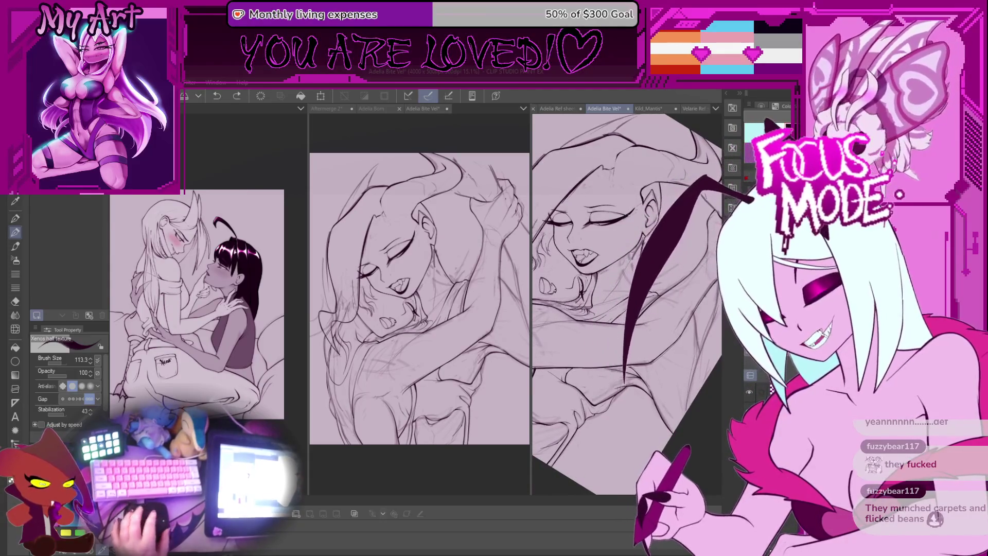
scroll(589, 339, "down", 1)
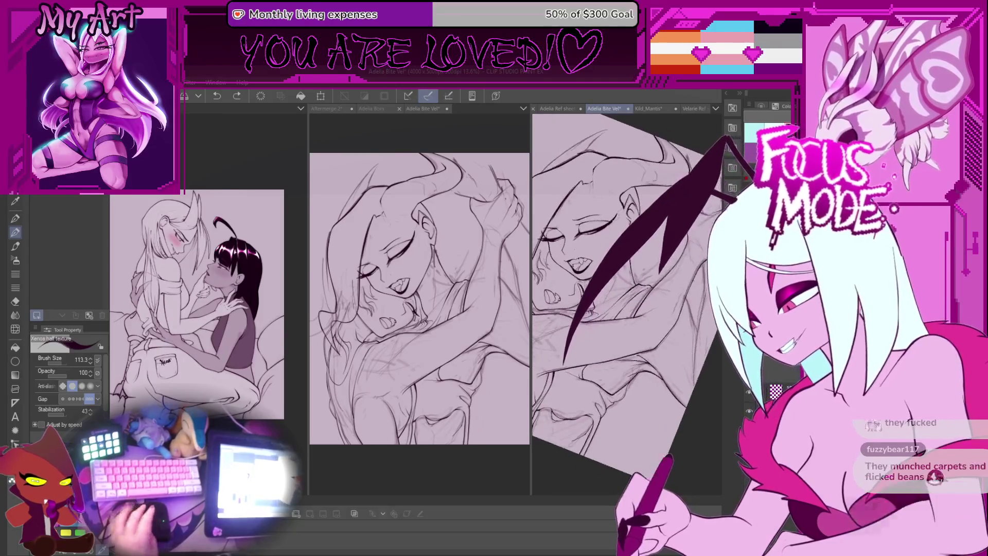
mouse_move(597, 333)
left_mouse_down()
mouse_move(620, 339)
mouse_move(607, 343)
left_mouse_up()
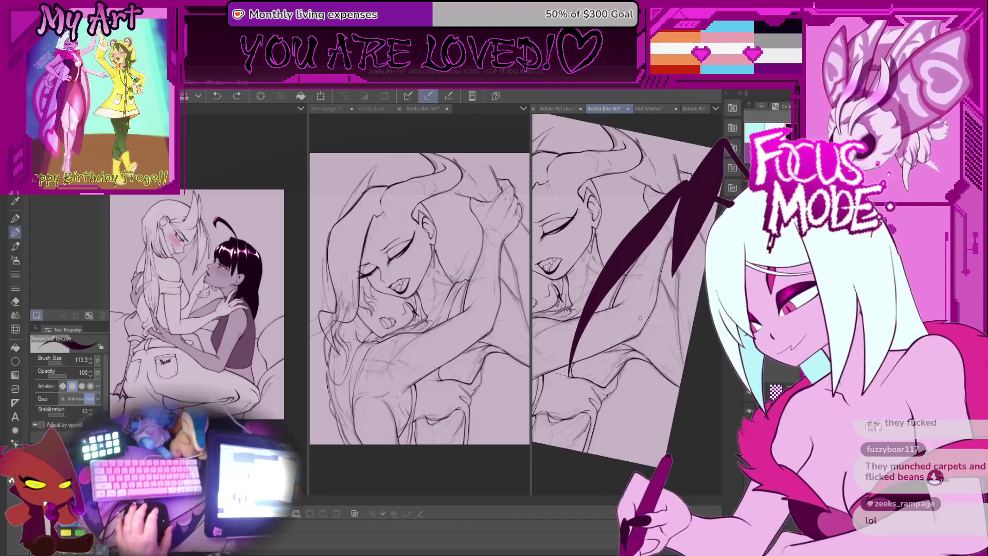
scroll(640, 318, "up", 5)
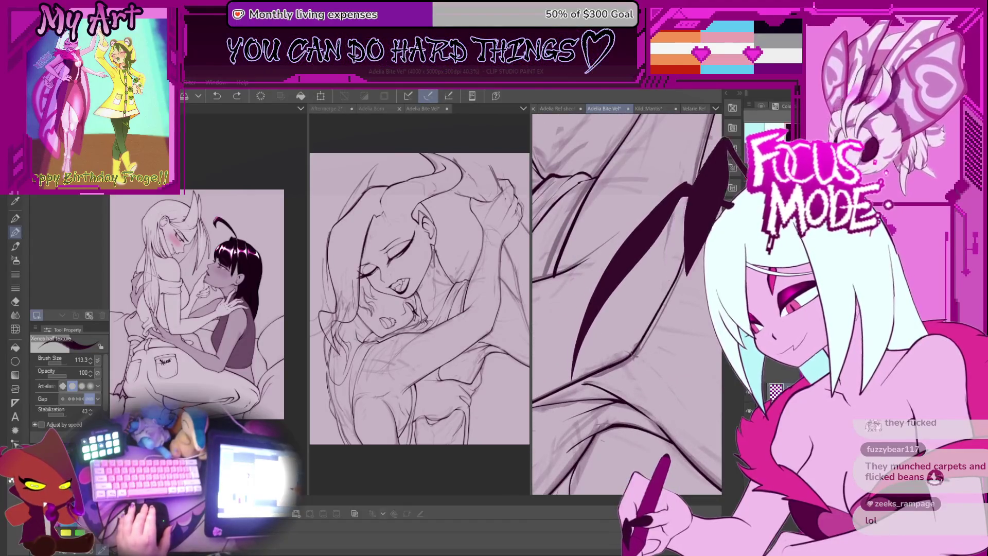
Rotate and pan to a close-up, then ink a curved contour below the faces
left_click_drag(630, 354, 601, 308)
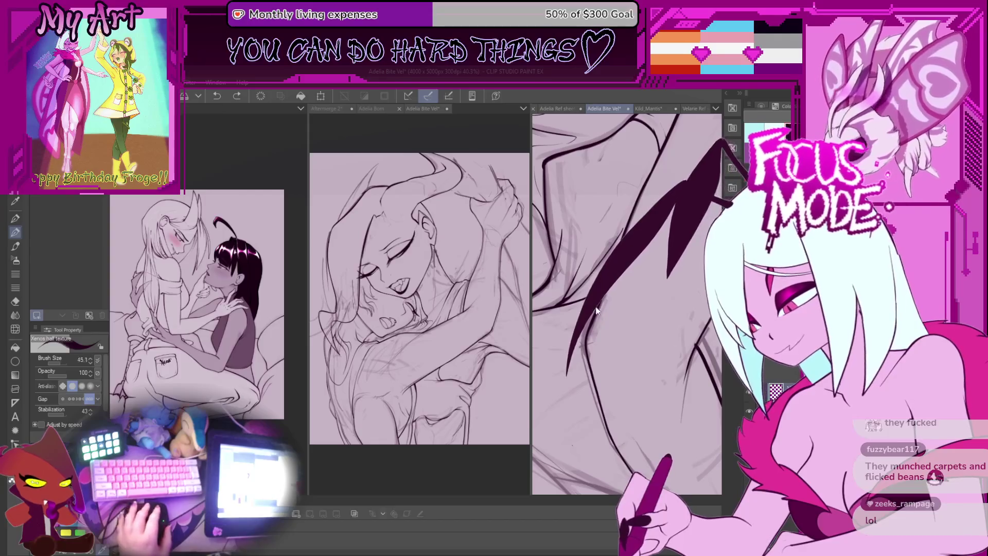
scroll(627, 304, "up", 2)
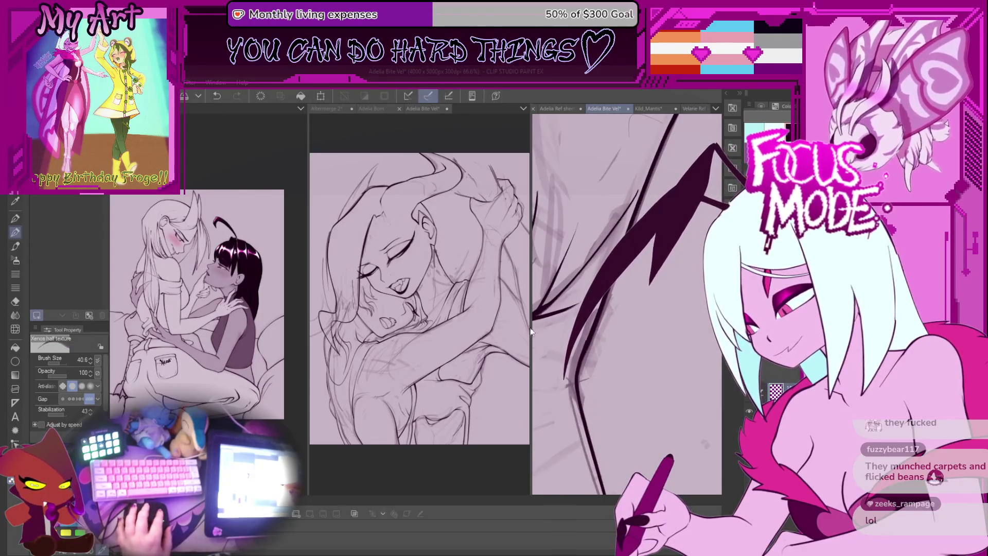
left_click_drag(531, 332, 632, 360)
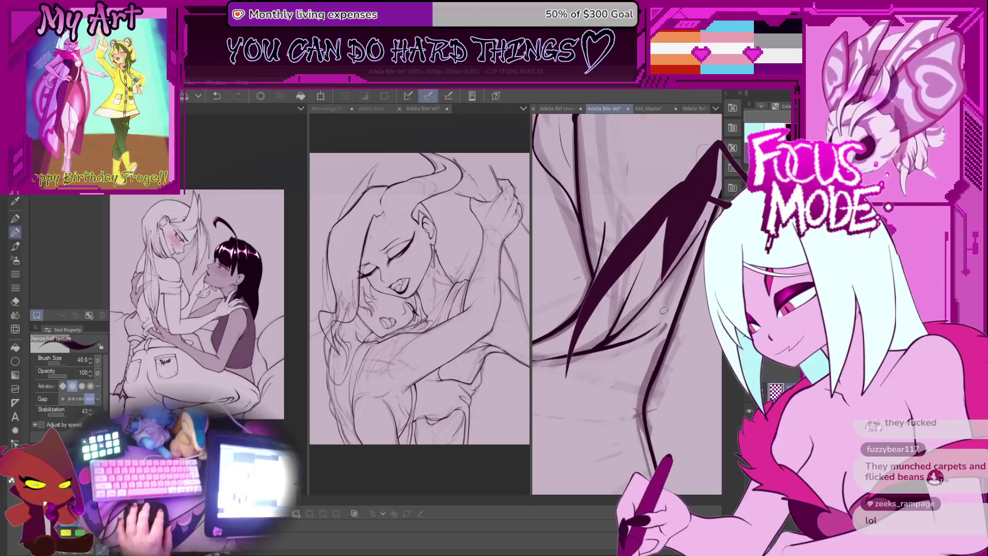
mouse_move(663, 310)
left_mouse_down()
mouse_move(626, 321)
mouse_move(669, 251)
mouse_move(579, 390)
mouse_move(650, 310)
left_mouse_up()
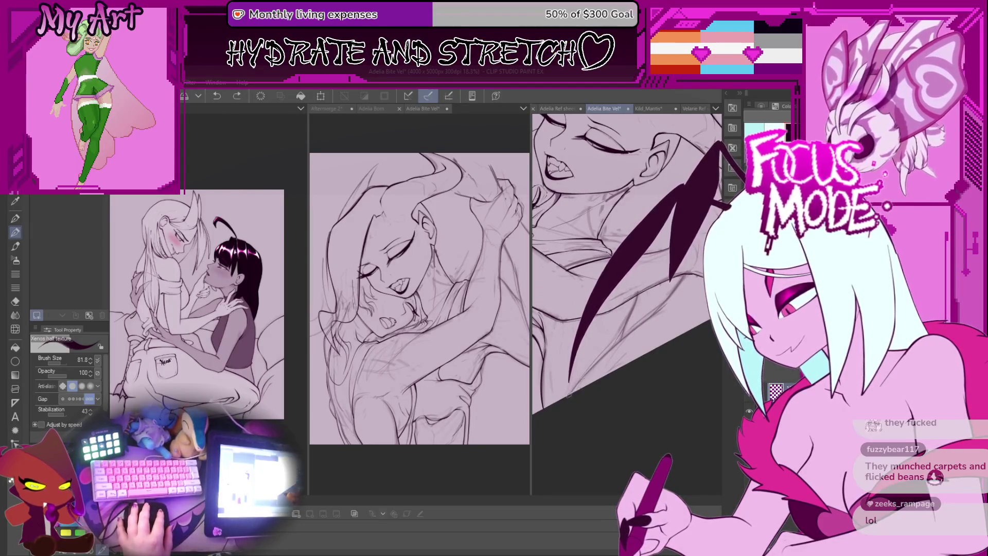
left_click_drag(569, 394, 620, 342)
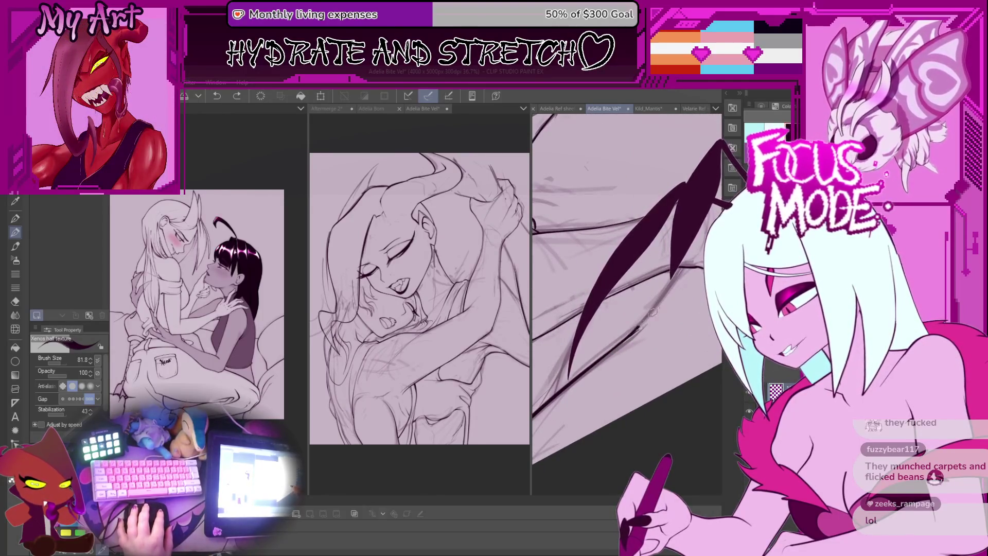
scroll(668, 316, "down", 4)
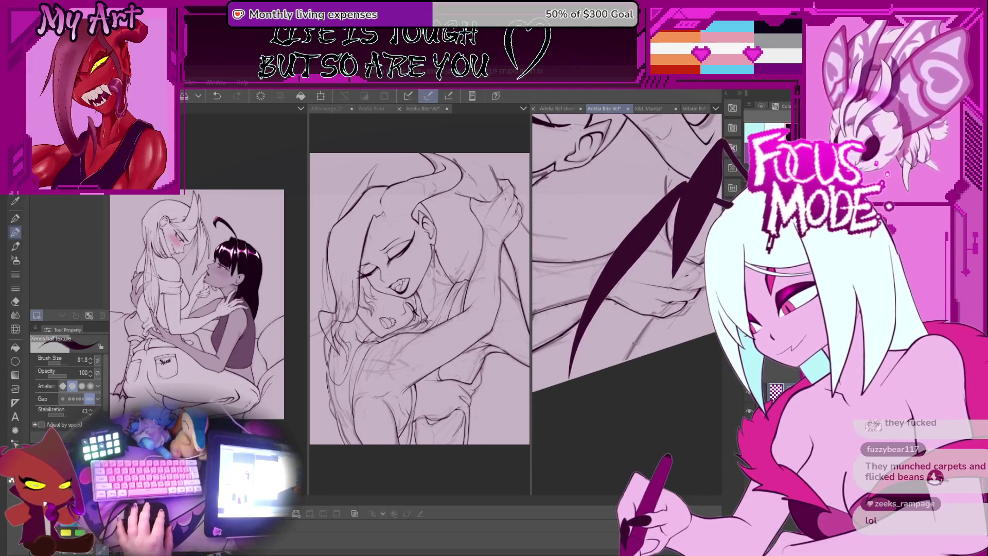
scroll(636, 355, "up", 2)
scroll(594, 340, "up", 2)
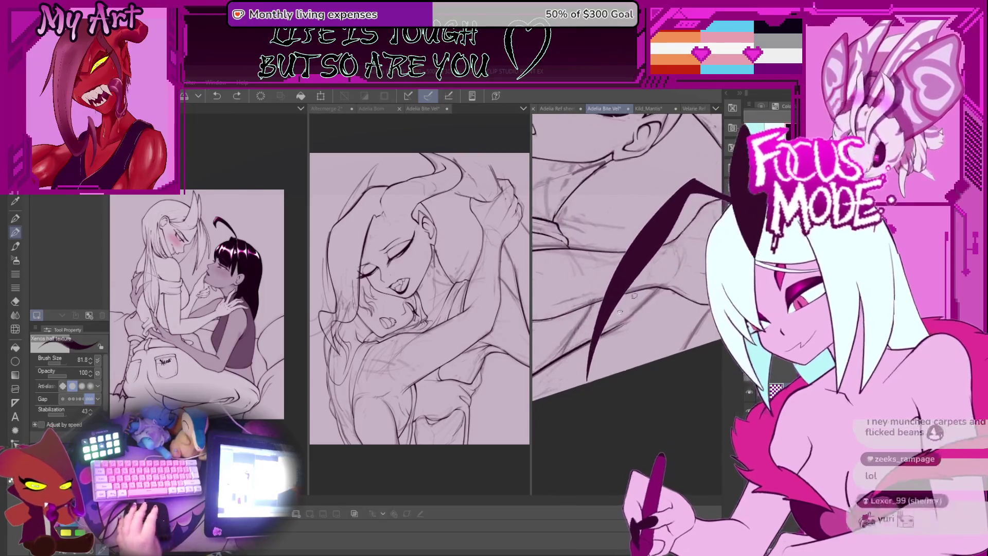
Redraw the curved contour line three times, shifting it further left each time
key("ctrl+z")
left_click_drag(709, 176, 609, 371)
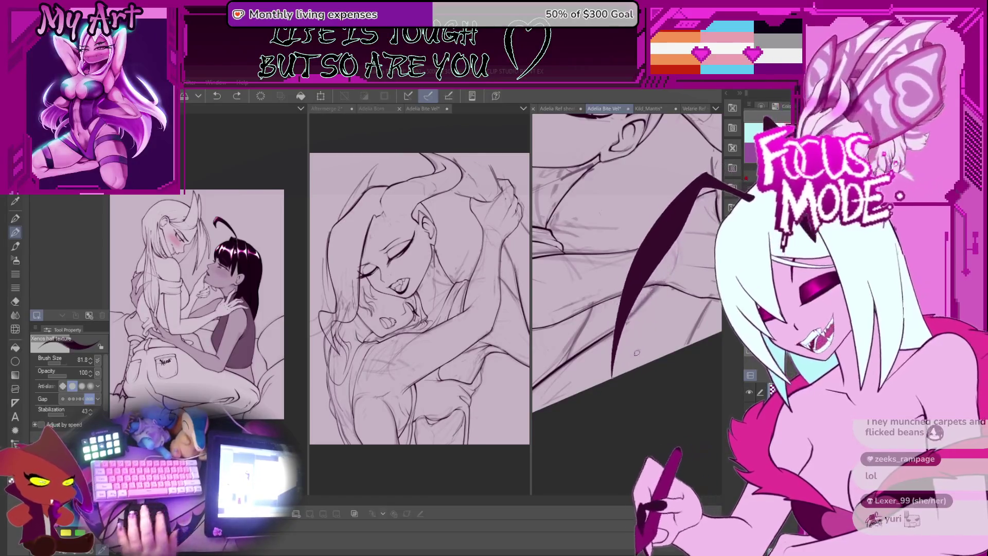
key("ctrl+z")
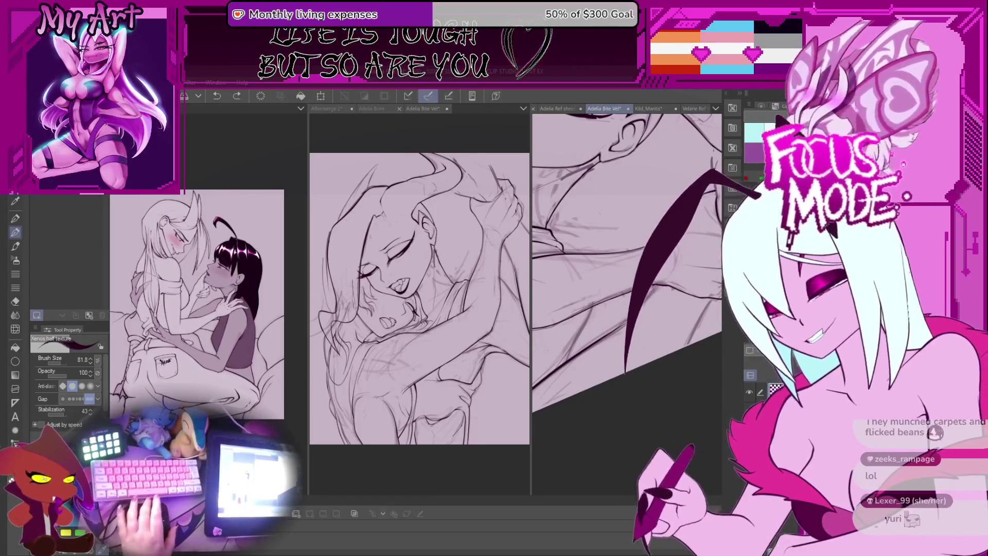
left_click_drag(703, 178, 605, 376)
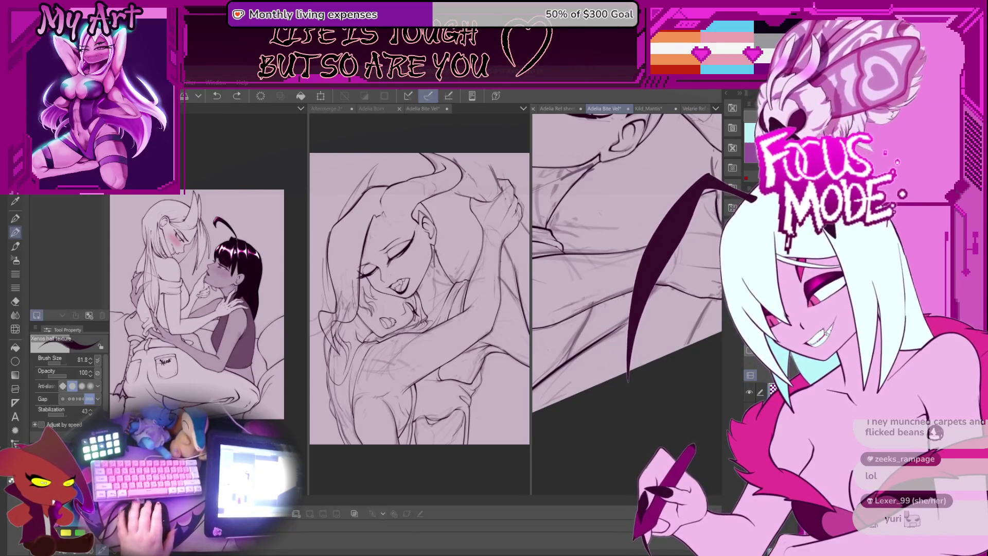
key("ctrl+z")
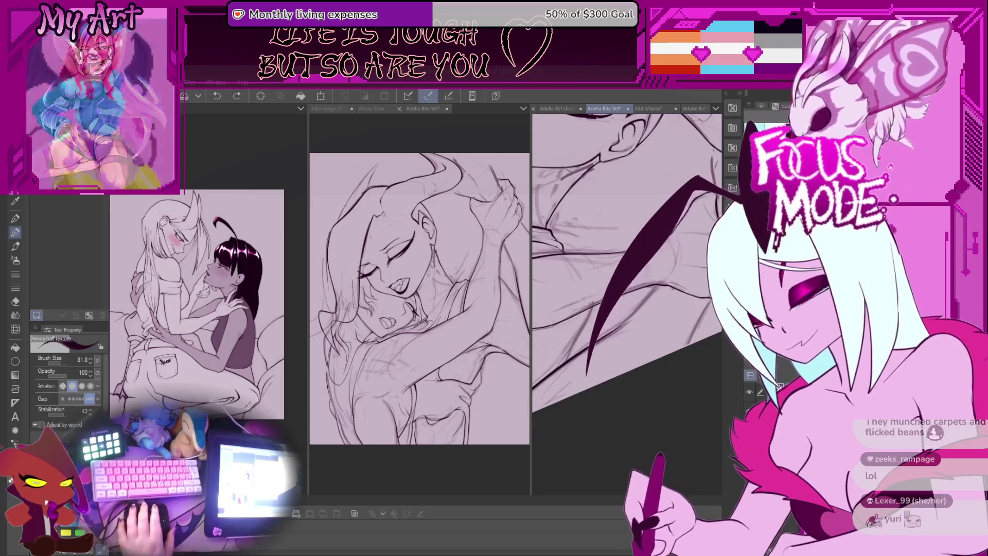
left_click_drag(744, 201, 592, 381)
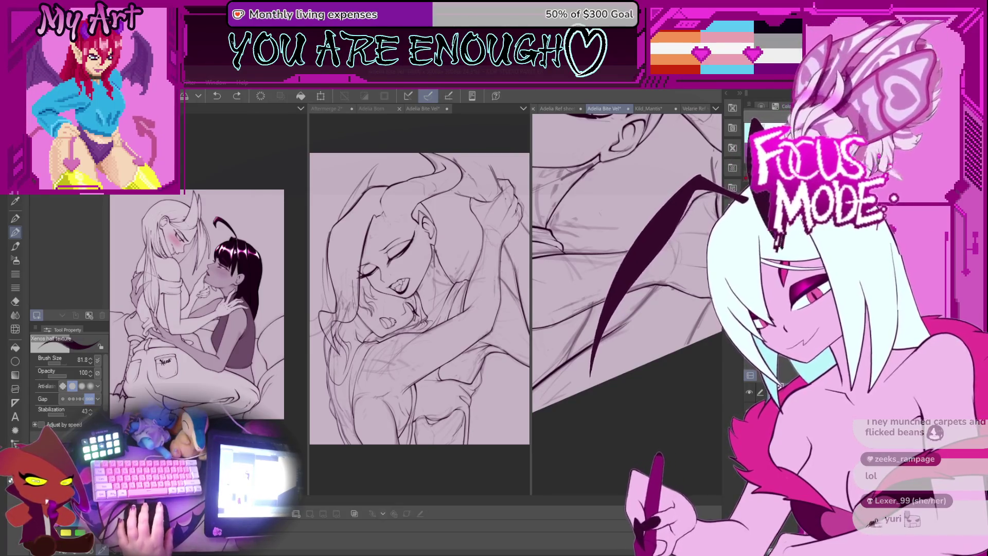
Zoom out, save the drawing, and ink a new rising contour stroke
key("ctrl+minus")
key("ctrl+s")
scroll(660, 358, "up", 2)
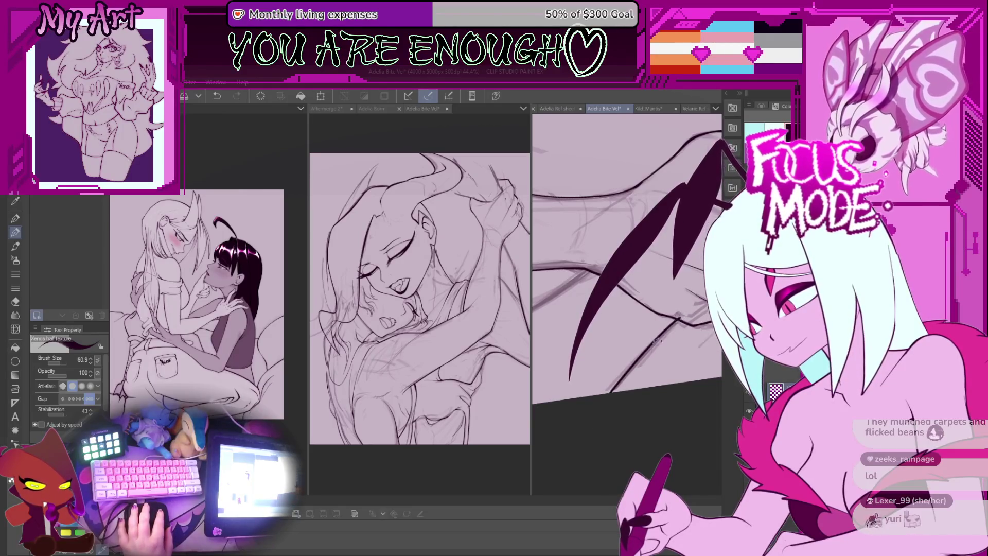
left_click_drag(610, 390, 680, 320)
scroll(608, 369, "down", 3)
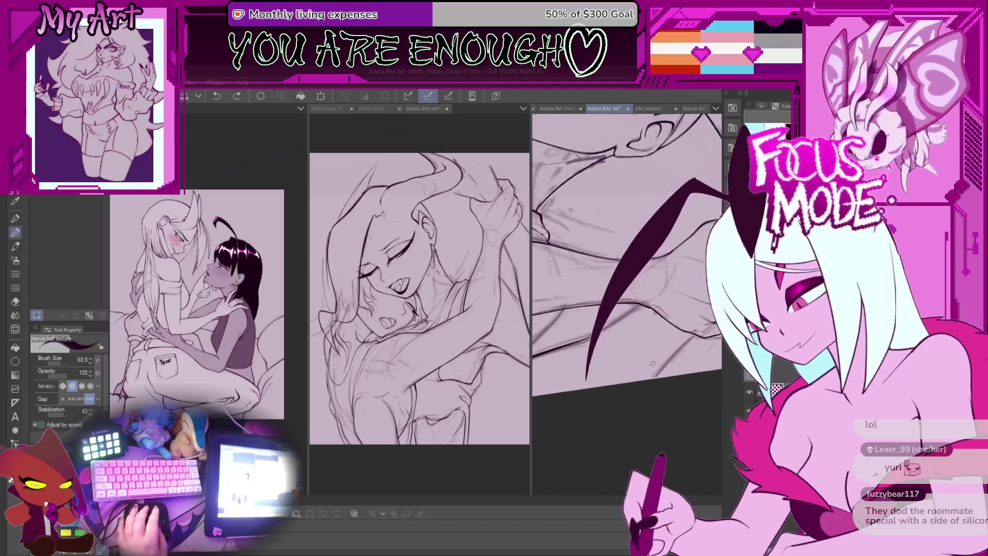
key("m")
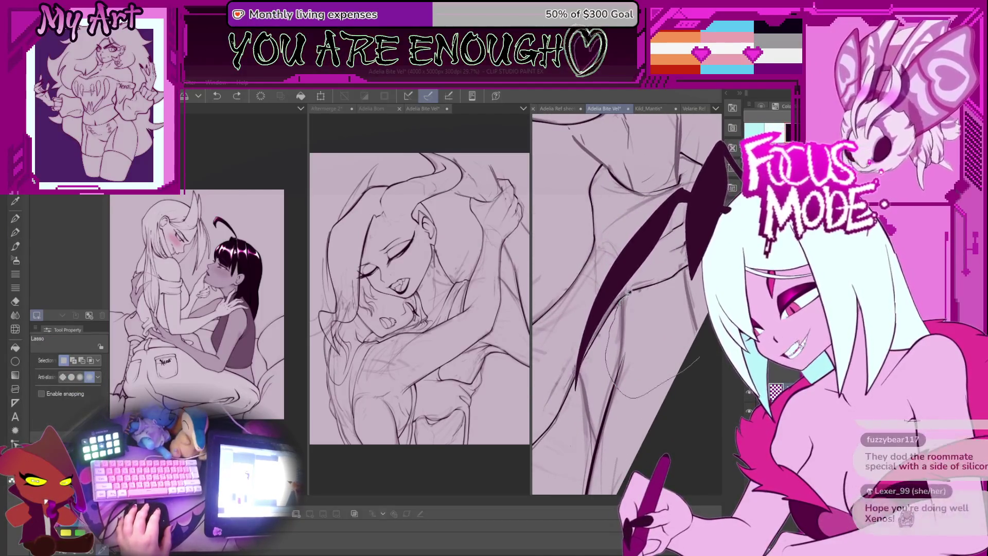
Lasso-select the area around the new strokes and return to the inking brush
left_click_drag(700, 358, 679, 296)
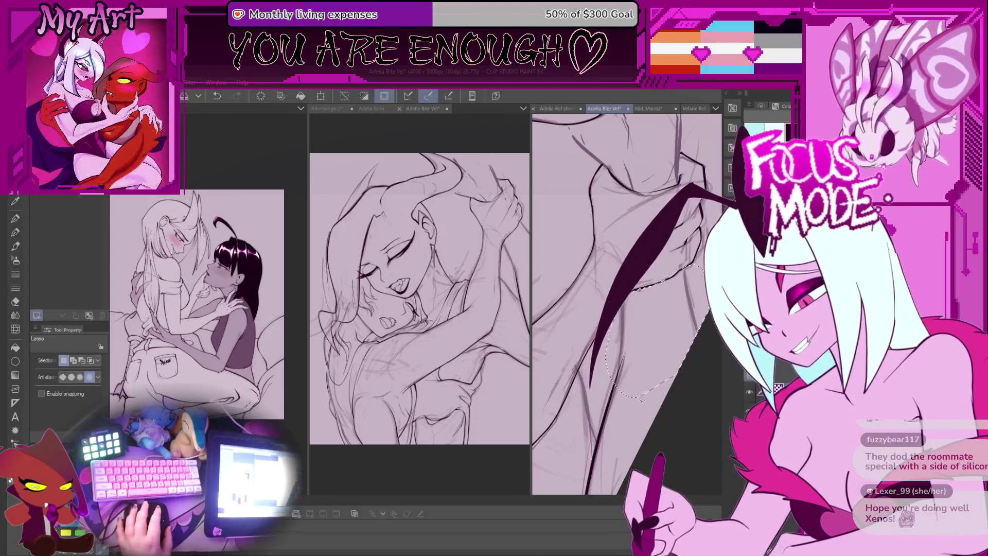
scroll(639, 337, "up", 2)
scroll(639, 337, "up", 3)
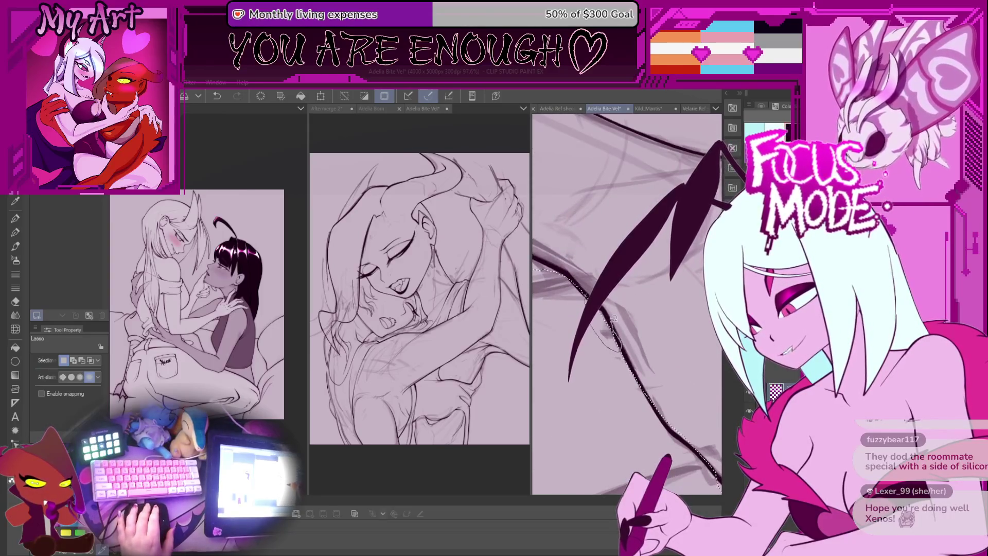
scroll(611, 352, "down", 2)
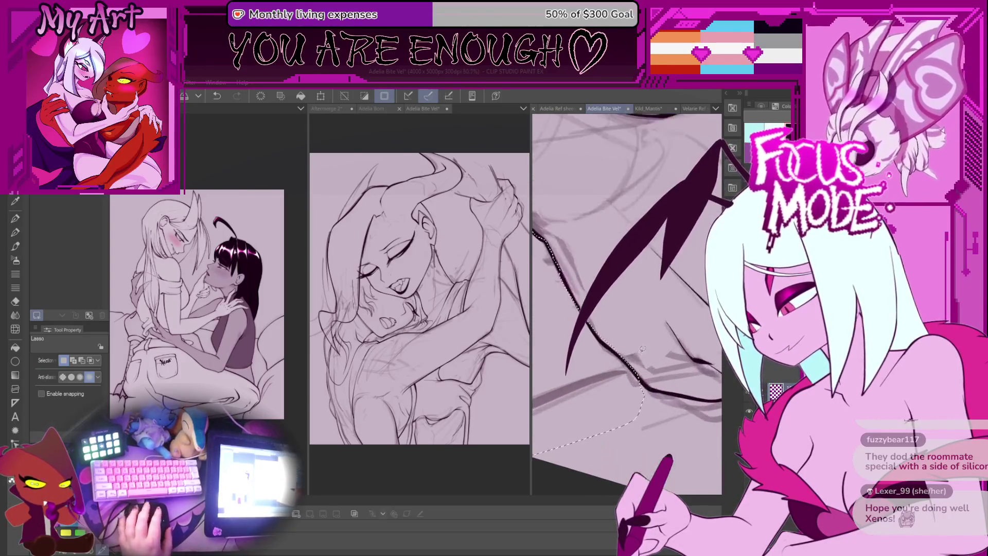
scroll(611, 352, "down", 1)
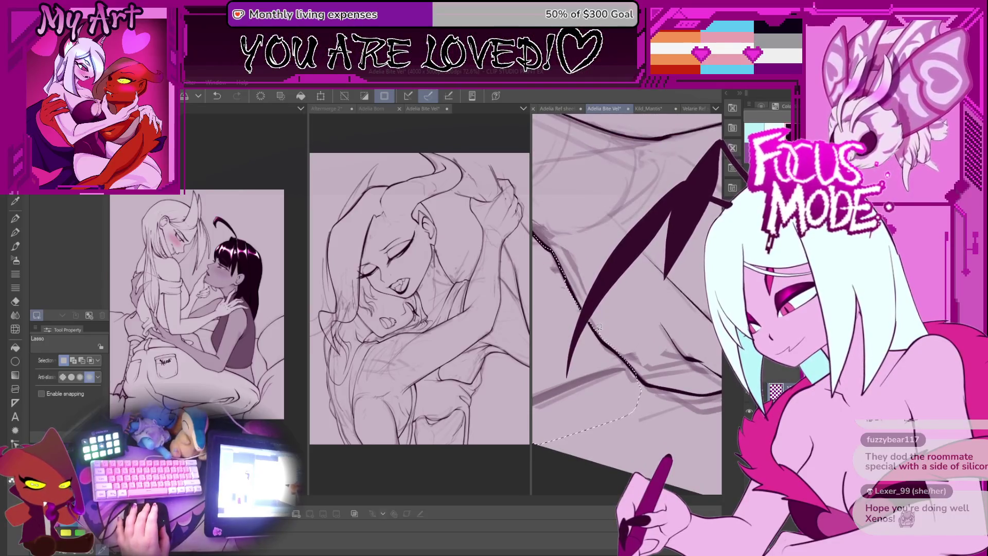
scroll(623, 309, "down", 3)
key("b")
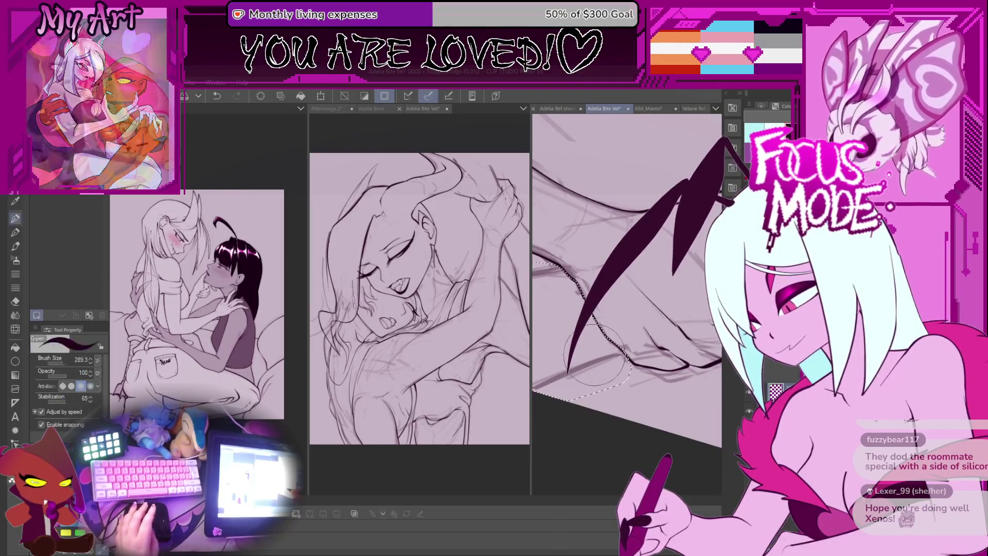
left_click_drag(609, 421, 624, 348)
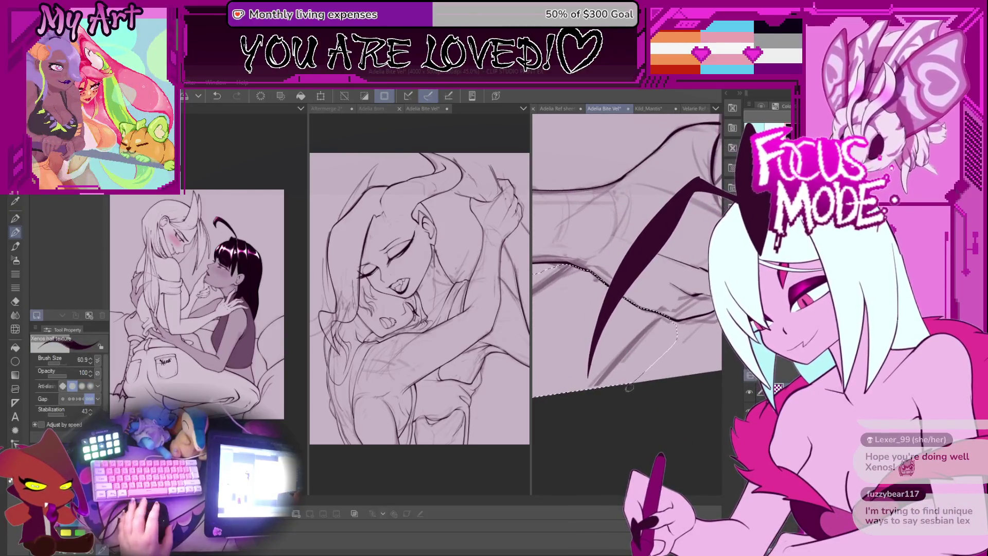
scroll(629, 387, "up", 1)
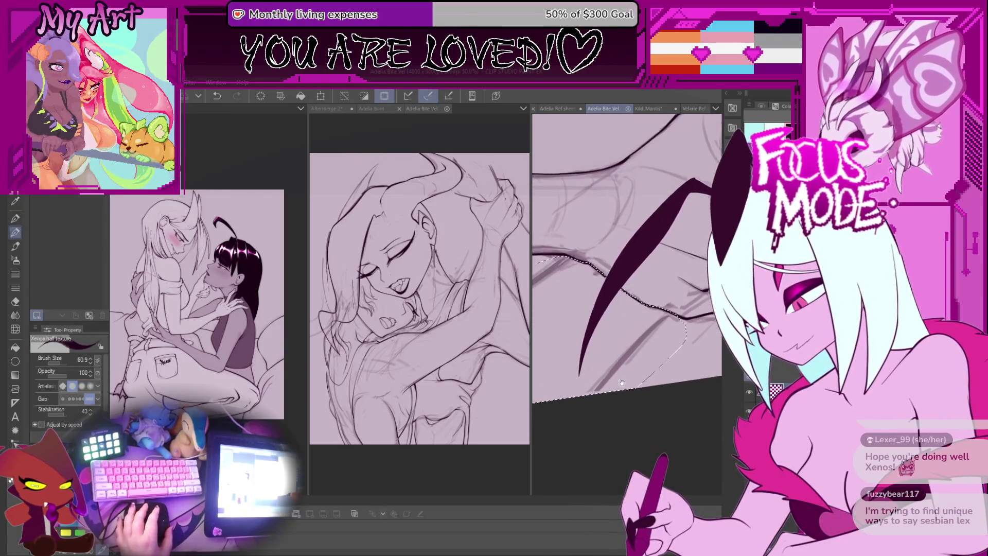
left_click_drag(621, 383, 614, 383)
Redraw the horn stroke inside the selection, then undo the last change
key("ctrl+z")
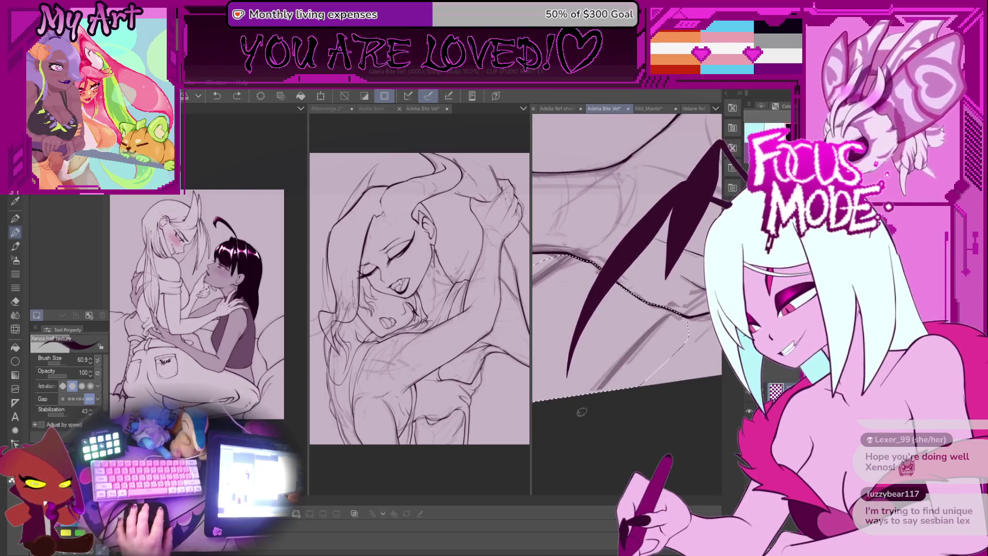
left_click_drag(753, 198, 608, 367)
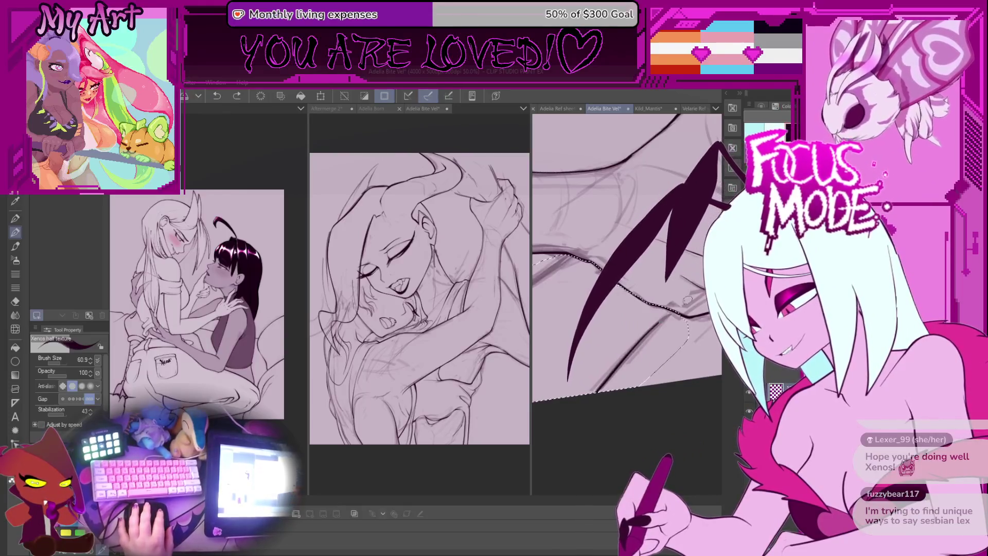
left_click_drag(711, 154, 571, 378)
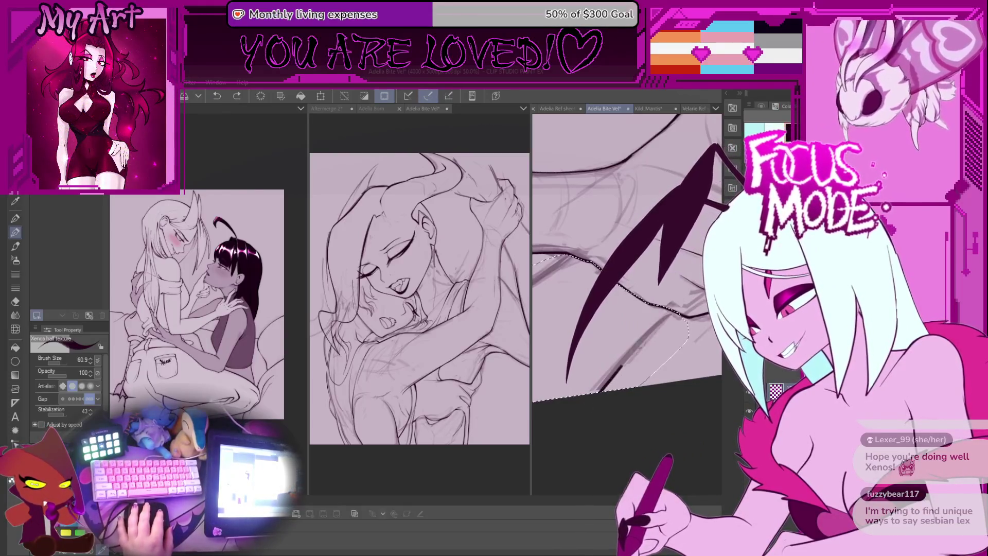
key("ctrl+z")
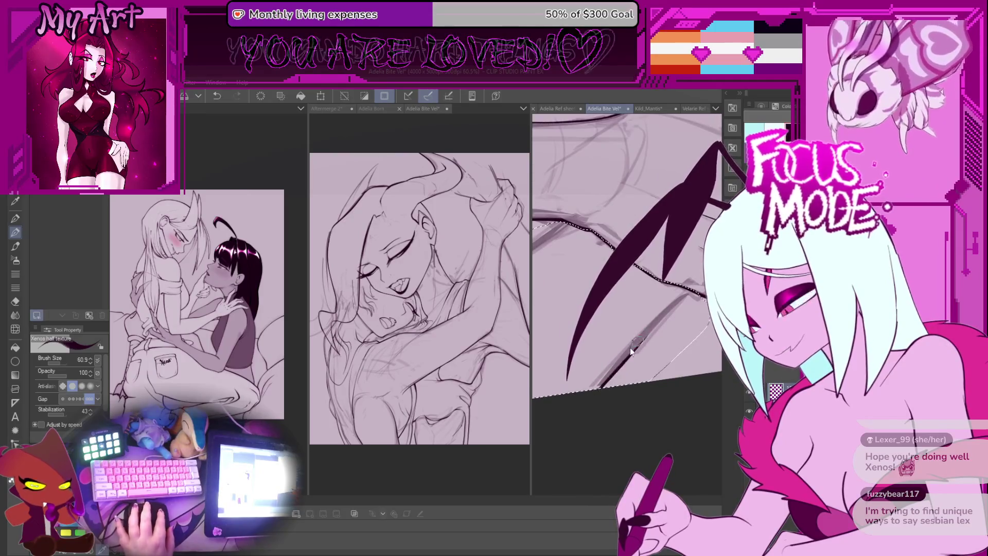
Zoom, pan and rotate the view so the horn stroke runs steeply for inspection
scroll(627, 257, "down", 5)
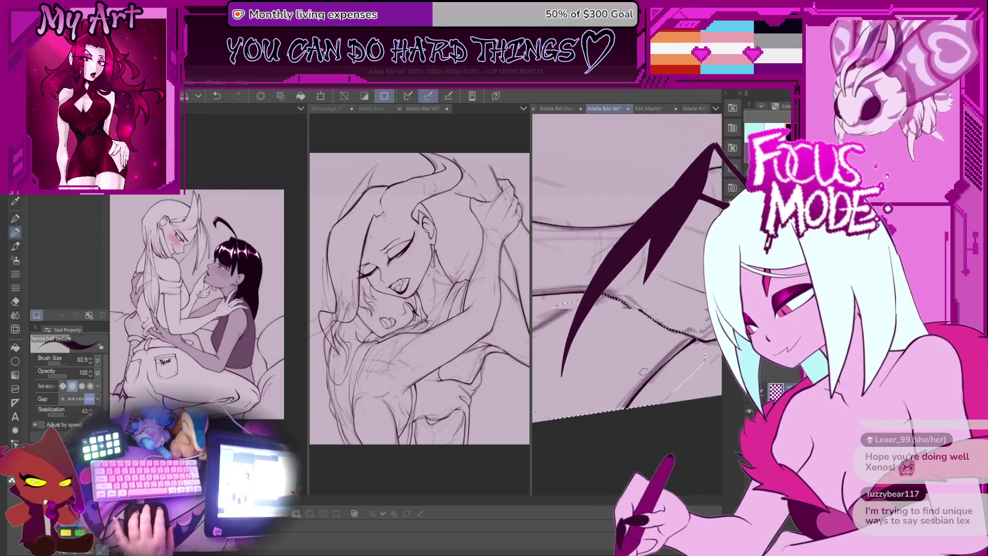
scroll(630, 344, "up", 2)
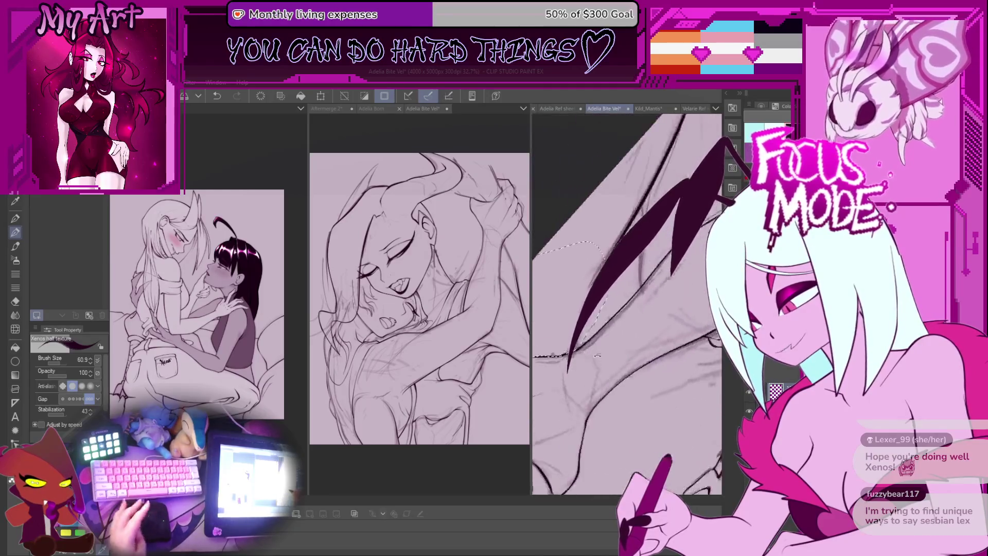
scroll(627, 308, "up", 2)
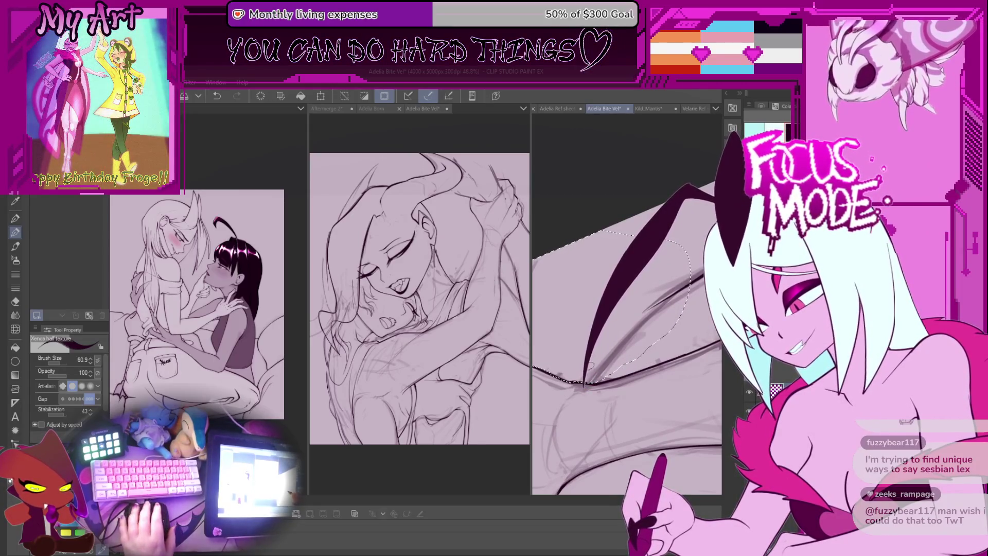
left_click_drag(607, 401, 612, 405)
scroll(607, 379, "down", 2)
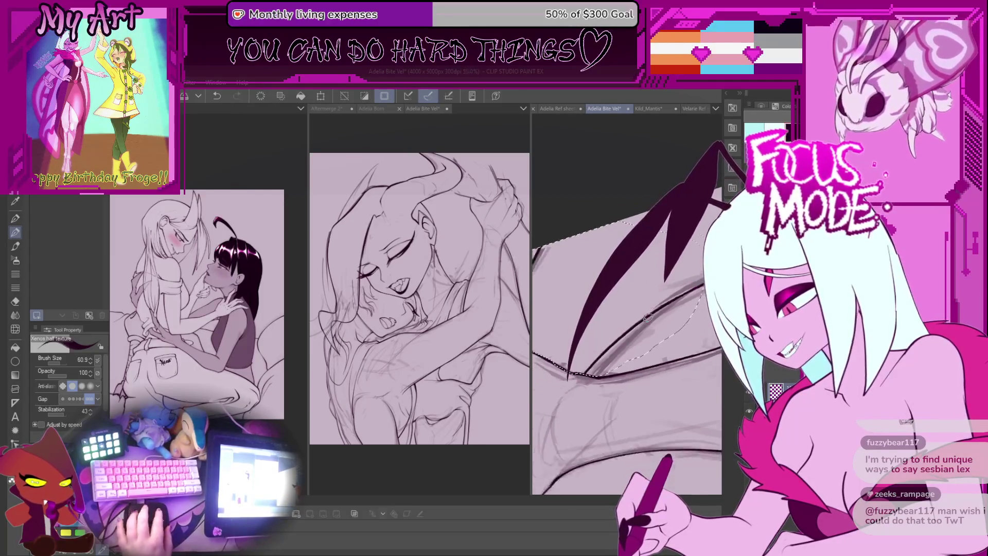
scroll(669, 319, "down", 1)
left_click_drag(669, 314, 649, 338)
scroll(649, 338, "down", 2)
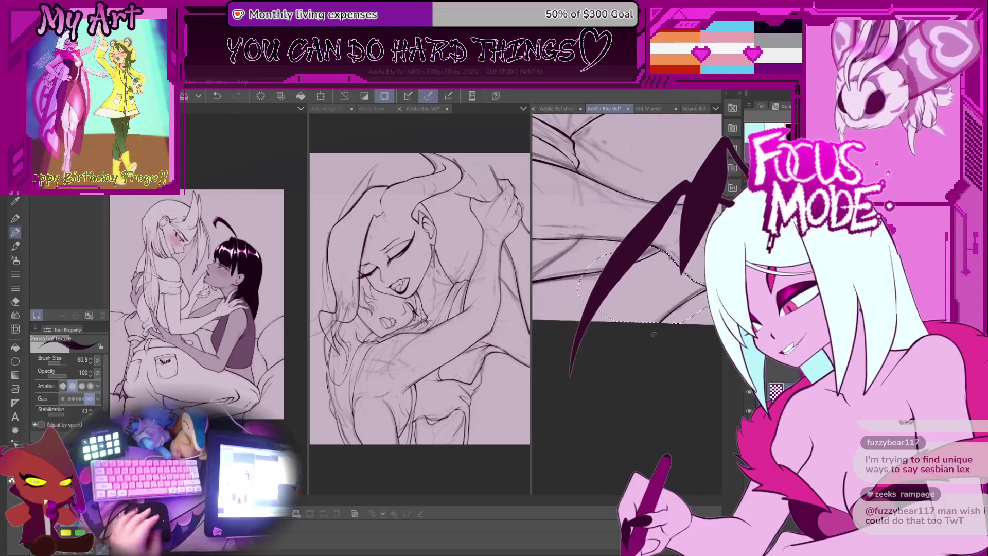
scroll(655, 327, "up", 1)
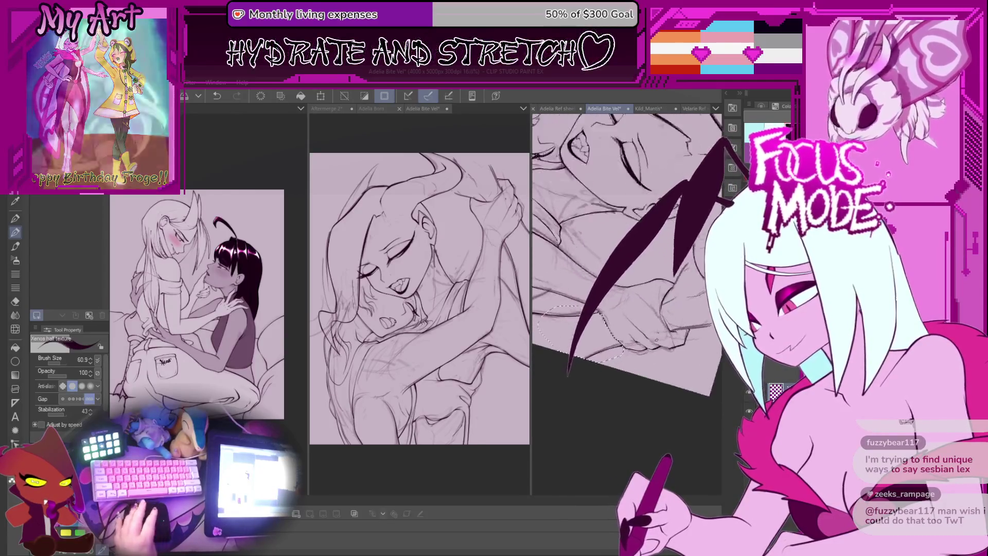
Deselect, switch to the Xenos half texture pencil, and draw a short stroke on the sketch
key("b")
key("ctrl+d")
scroll(639, 352, "up", 2)
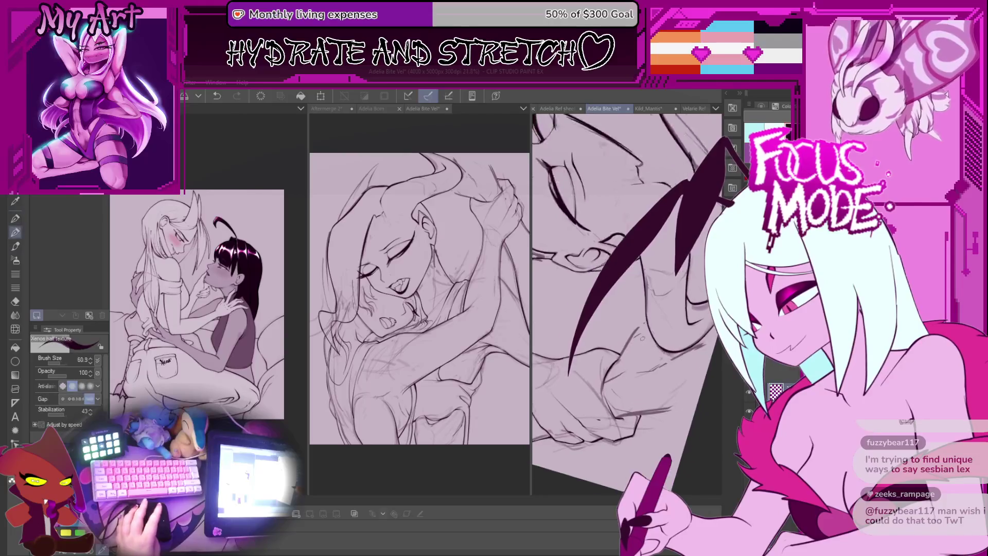
key("p")
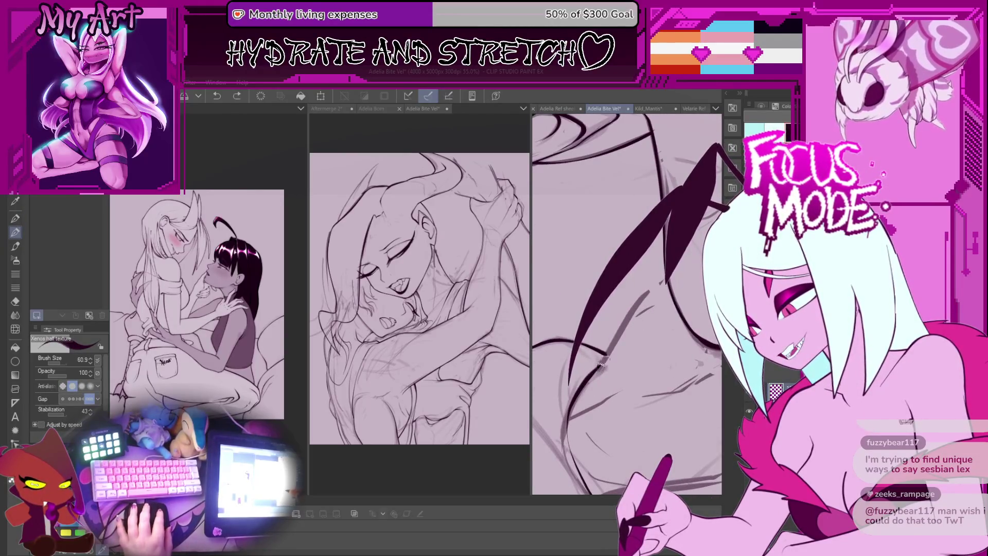
left_click_drag(660, 278, 609, 336)
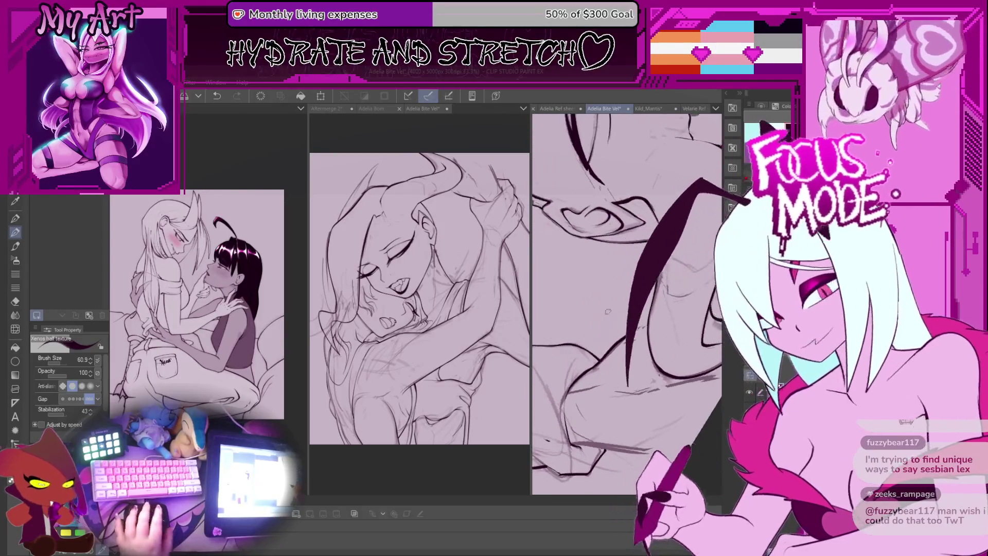
scroll(608, 336, "up", 2)
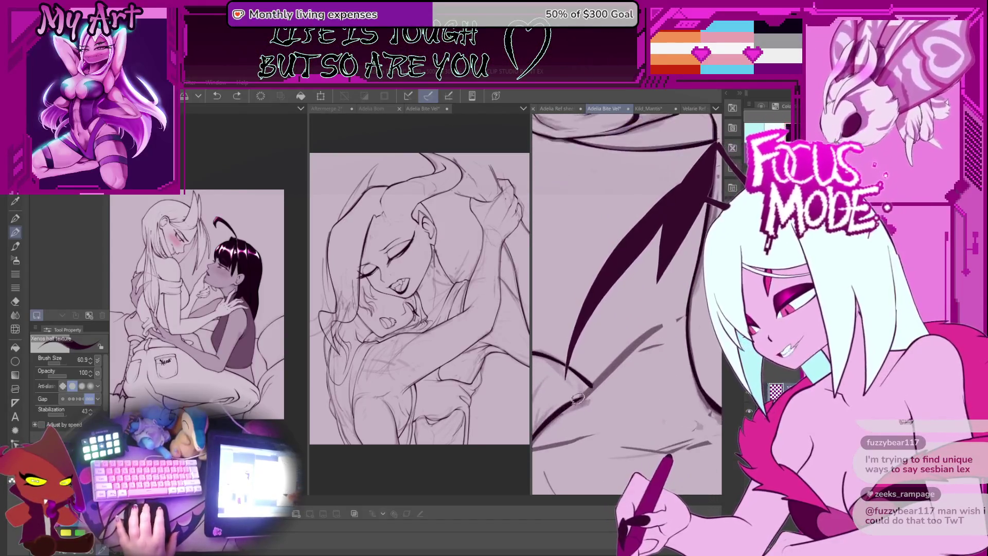
left_click_drag(581, 394, 592, 380)
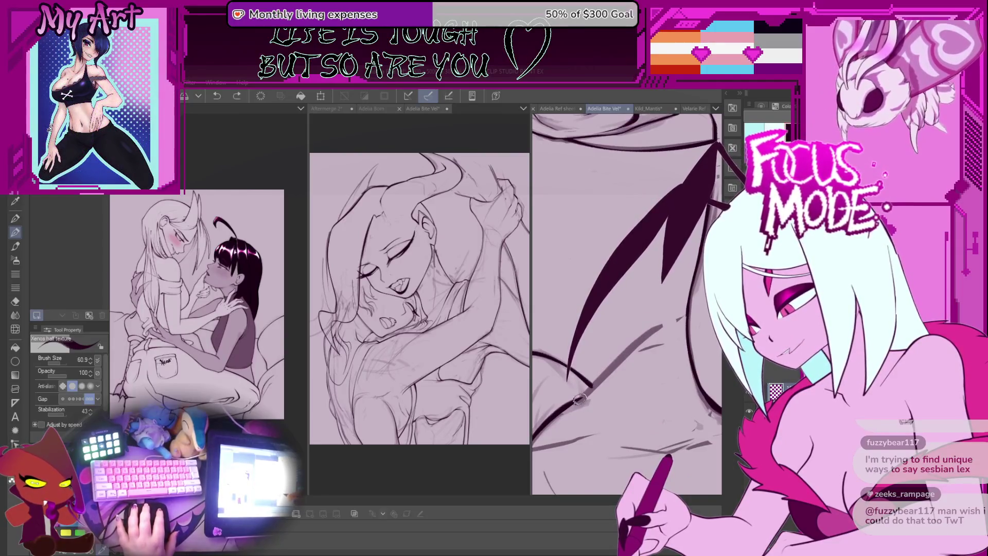
Rotate the view upright and redraw the horn stroke's lower end down-left
left_click_drag(657, 327, 682, 282)
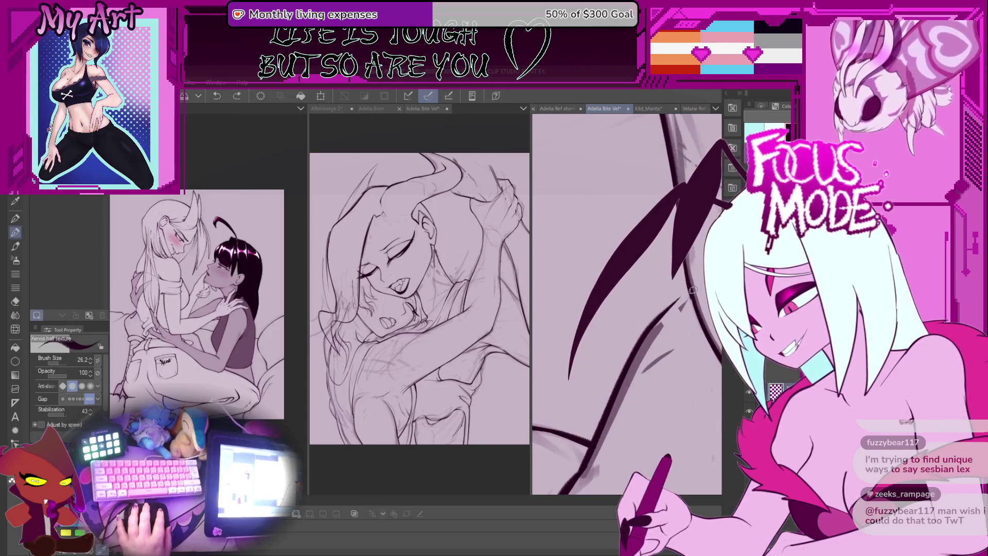
scroll(630, 360, "down", 5)
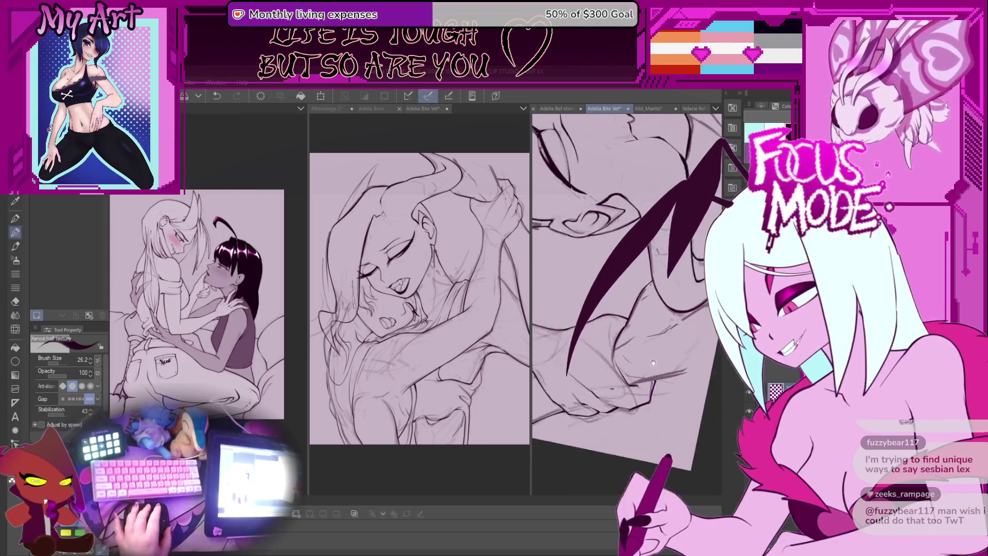
left_click_drag(630, 360, 643, 394)
scroll(614, 399, "up", 2)
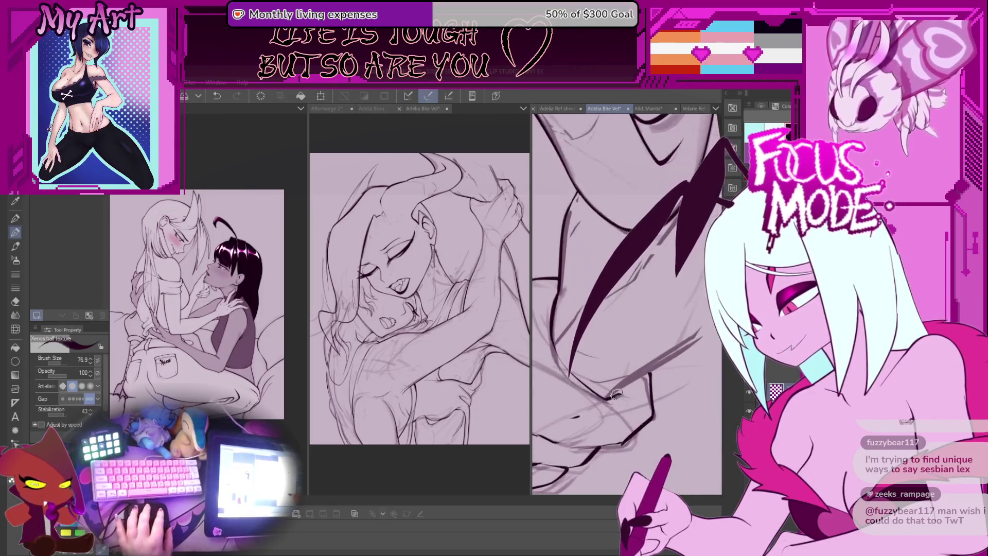
key("ctrl+z")
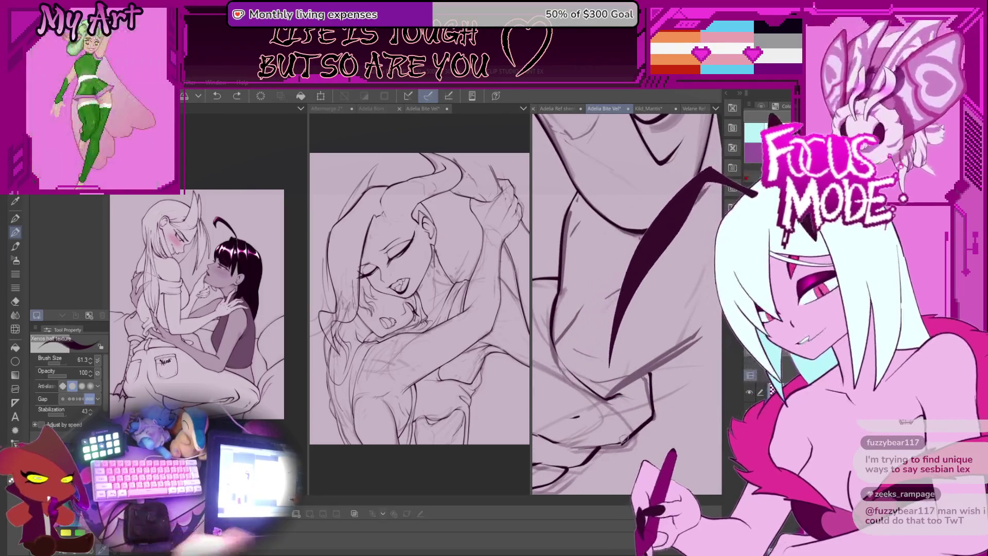
left_click_drag(651, 322, 620, 384)
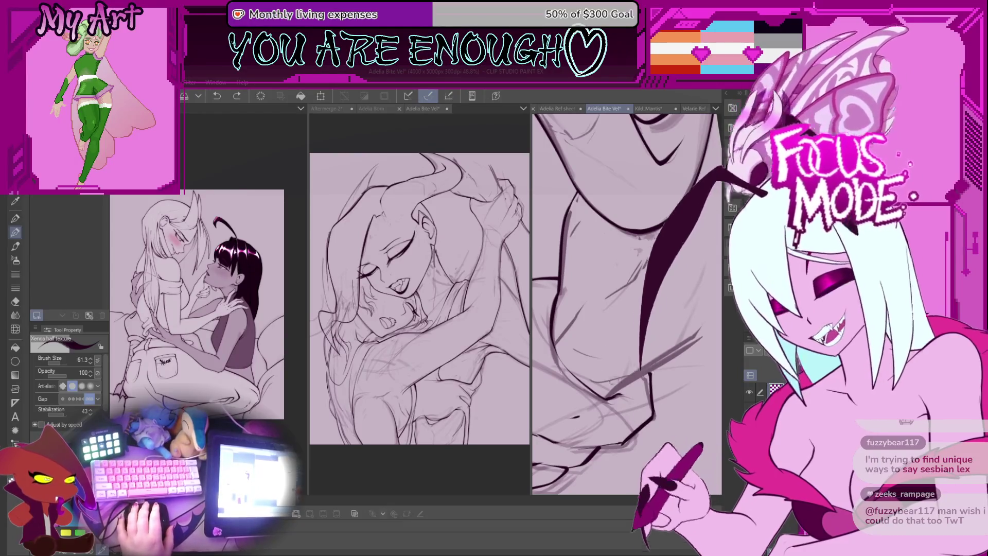
Rotate and enlarge the view of the horn, then undo the last horn stroke
key("asciicircum")
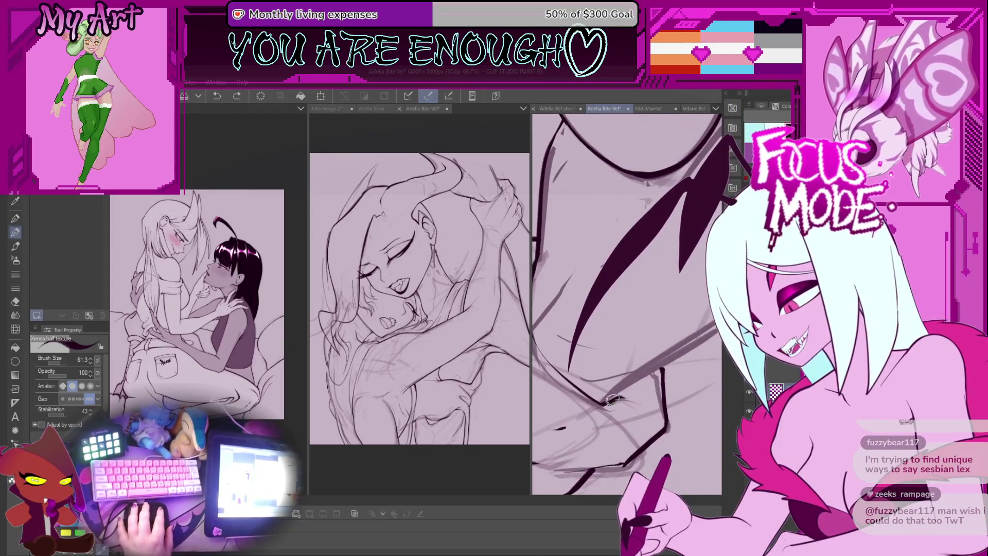
key("asciicircum")
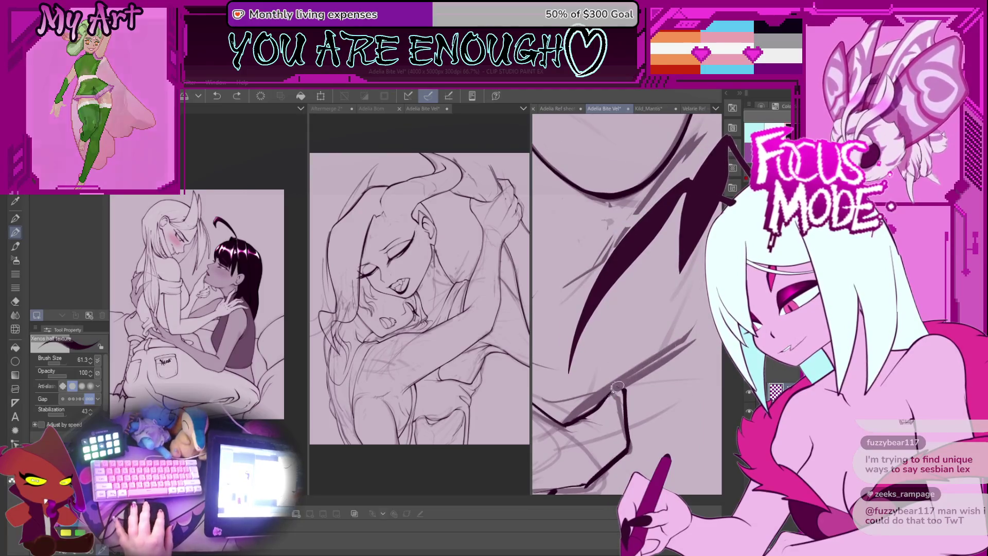
left_click_drag(668, 344, 621, 411)
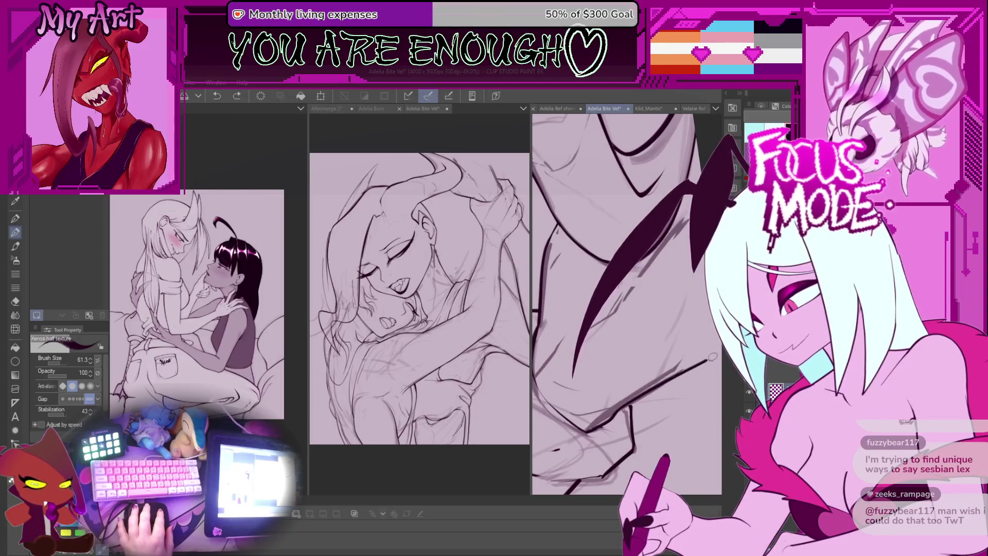
left_click_drag(660, 379, 608, 417)
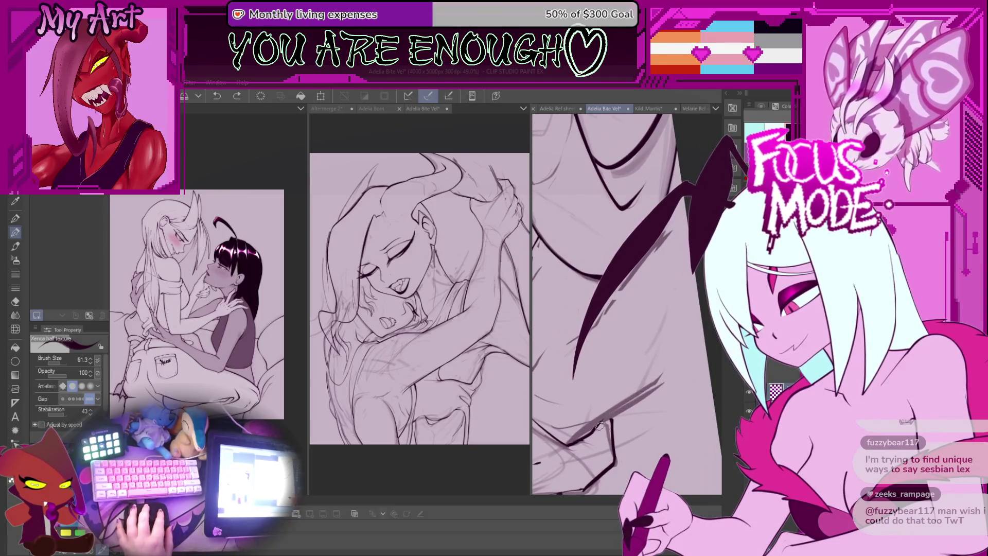
left_click_drag(682, 370, 571, 394)
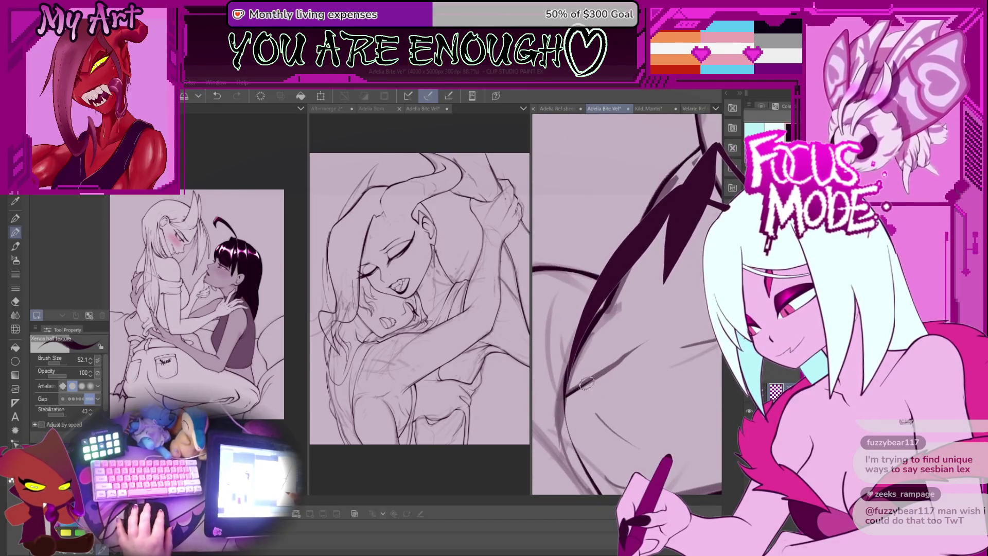
key("ctrl+z")
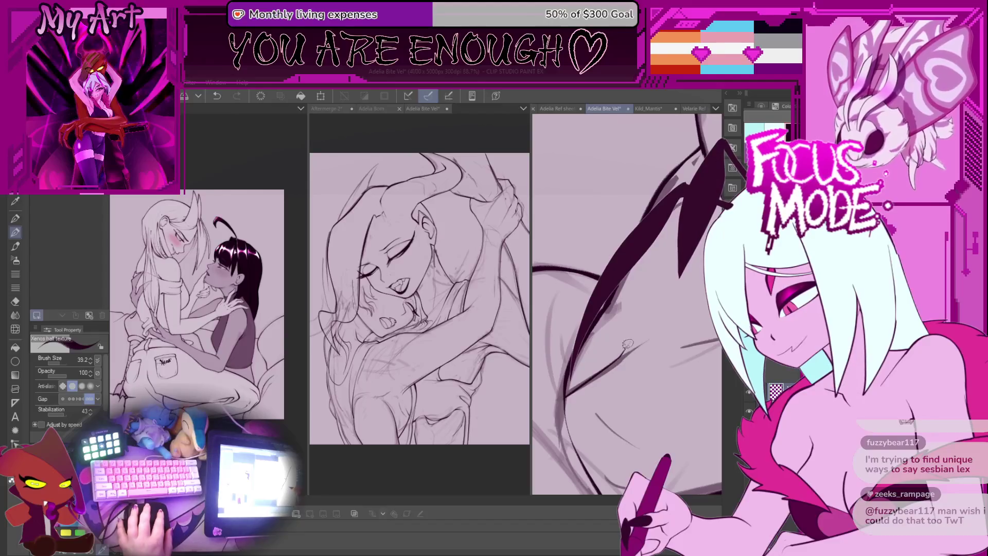
With a smaller brush, ink a thin dark stroke up the horn and remove stray marks
left_click_drag(603, 365, 579, 391)
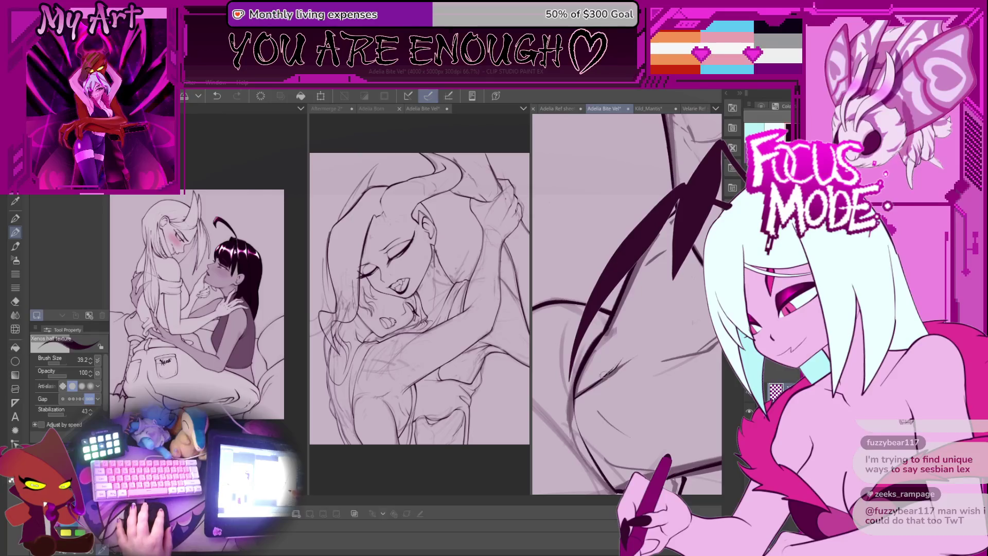
key("ctrl+z")
mouse_move(610, 368)
left_mouse_down()
mouse_move(573, 398)
mouse_move(646, 255)
mouse_move(648, 278)
left_mouse_up()
key("bracketleft")
key("bracketleft")
left_click_drag(566, 364, 650, 297)
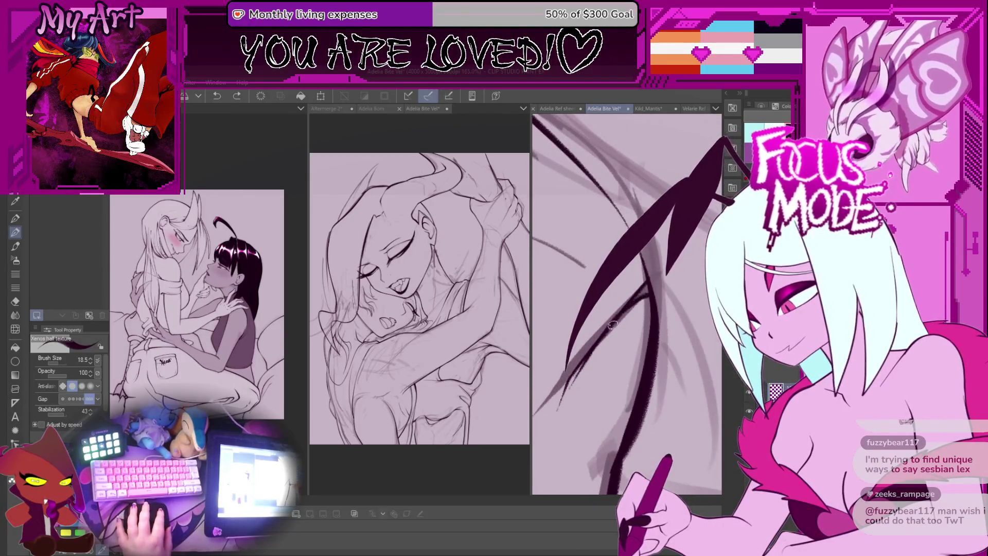
mouse_move(568, 373)
left_mouse_down()
mouse_move(662, 227)
mouse_move(640, 295)
mouse_move(657, 318)
mouse_move(638, 308)
mouse_move(621, 332)
mouse_move(601, 328)
mouse_move(574, 349)
left_mouse_up()
key("ctrl+z")
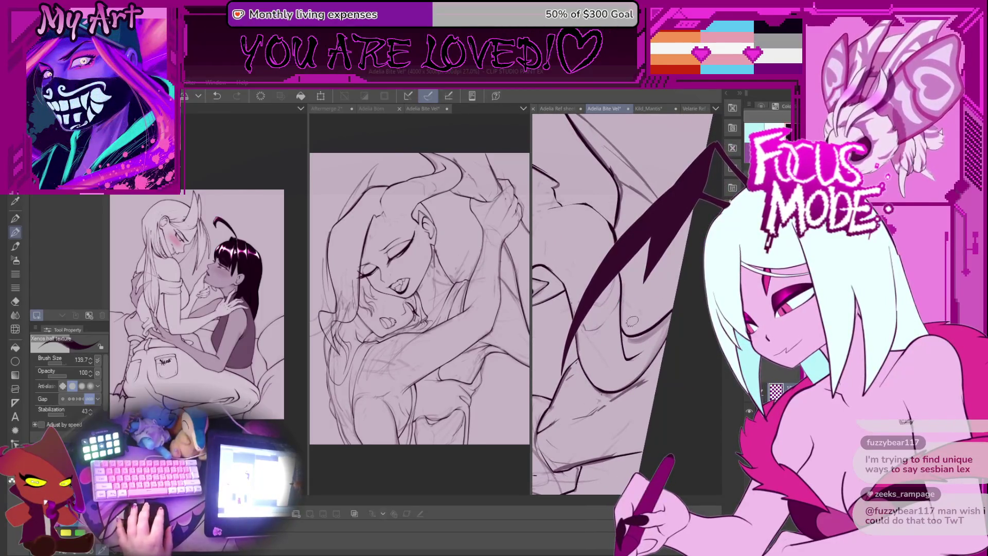
Ink new dark strokes along and beside the V-shaped body lines, redoing the last undo
mouse_move(632, 322)
left_mouse_down()
mouse_move(606, 380)
mouse_move(646, 380)
left_mouse_up()
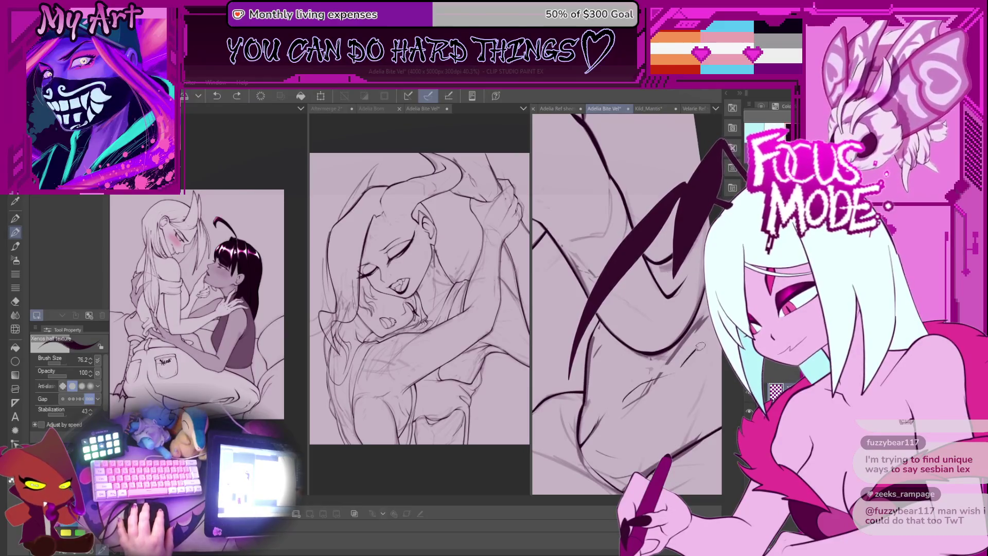
left_click_drag(692, 352, 633, 376)
key("ctrl+z")
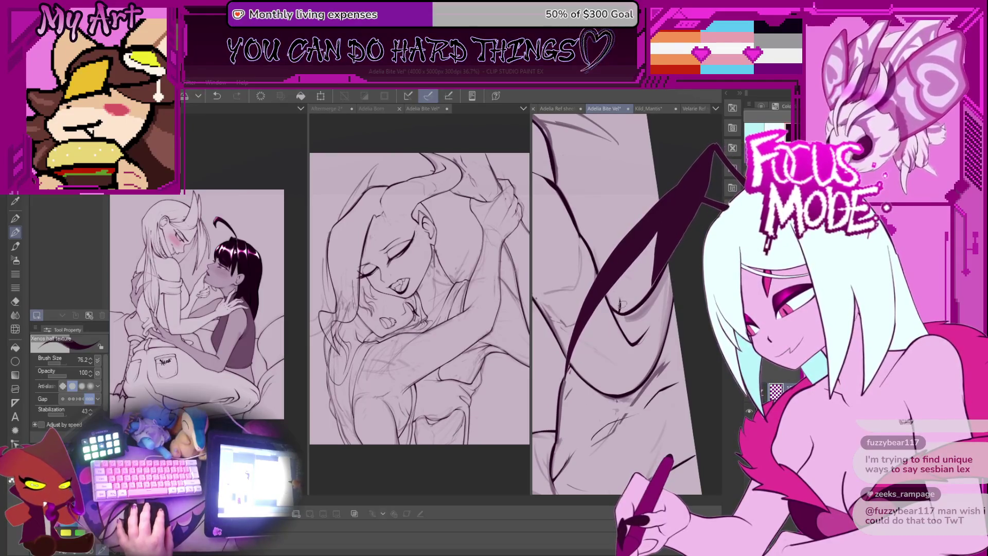
left_click_drag(623, 315, 621, 285)
left_click_drag(641, 250, 565, 384)
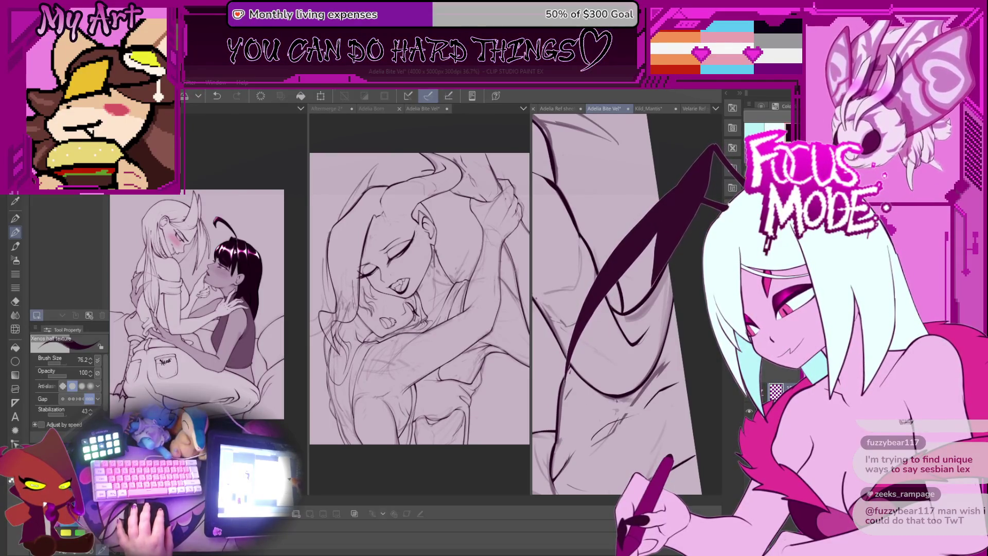
key("ctrl+y")
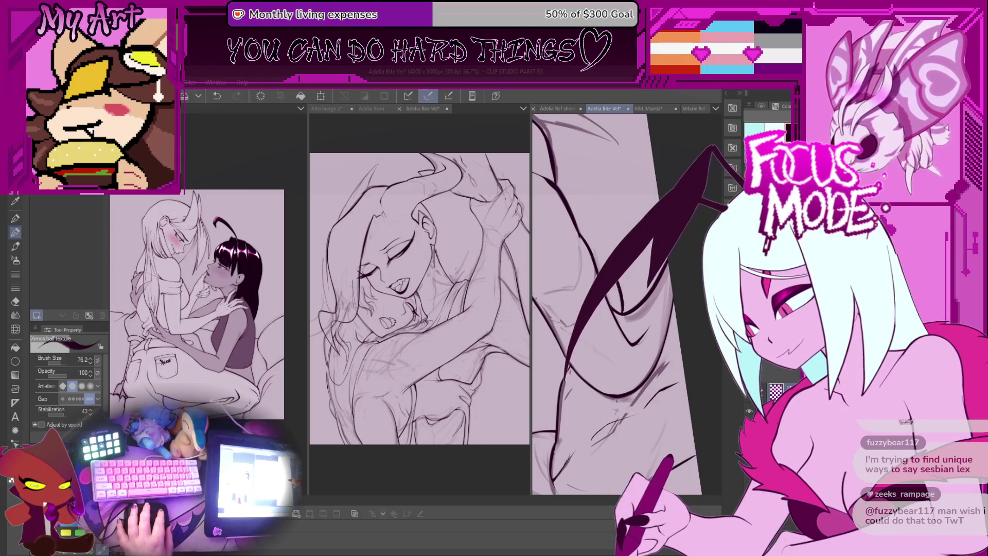
scroll(615, 313, "up", 3)
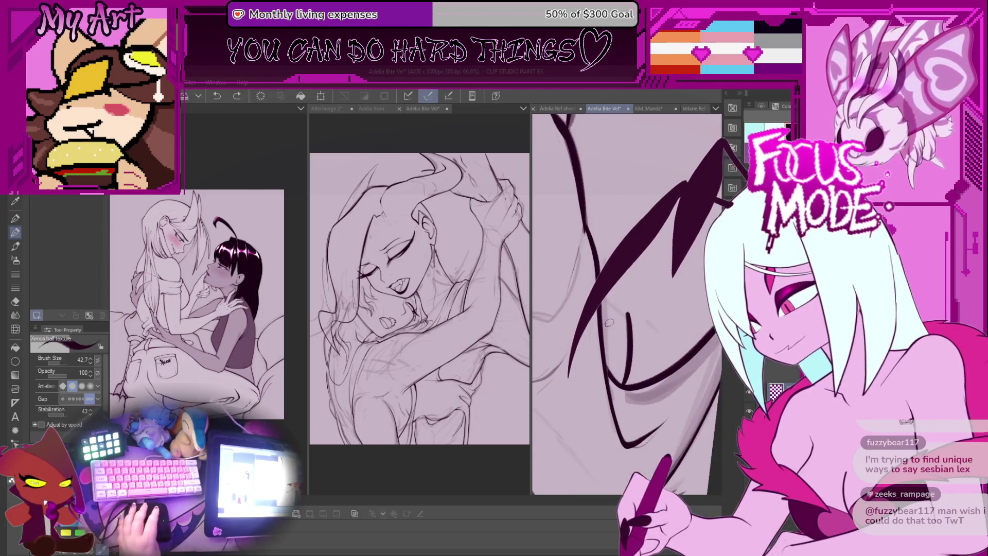
scroll(609, 321, "down", 1)
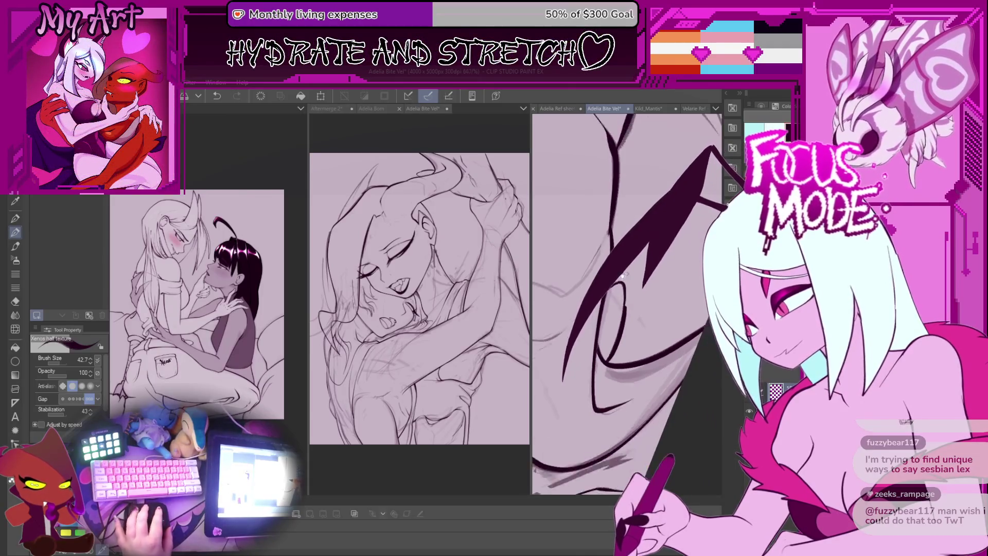
Rotate the canvas to a better drawing angle and undo the previous ink stroke
left_click_drag(612, 297, 598, 320)
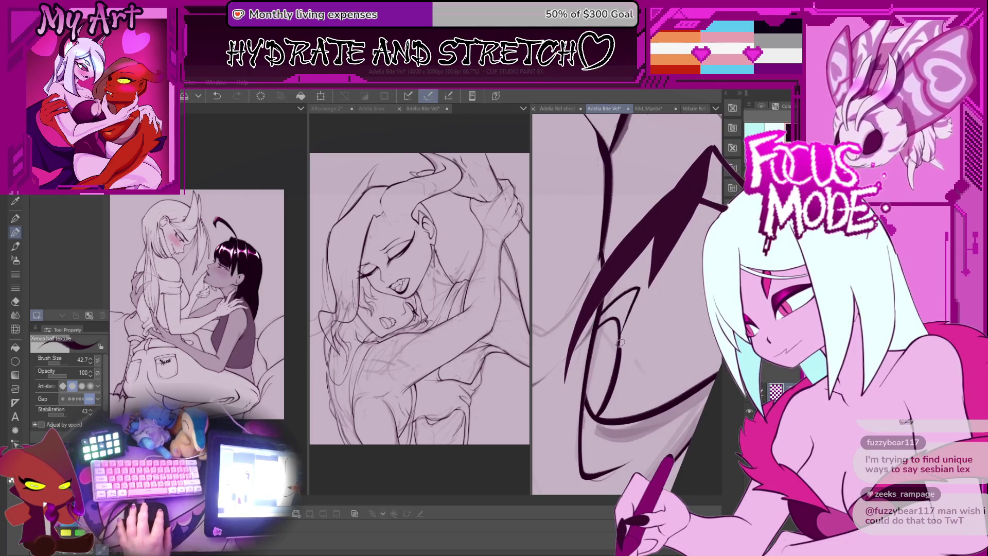
mouse_move(620, 322)
left_mouse_down()
mouse_move(597, 355)
mouse_move(697, 260)
mouse_move(640, 310)
left_mouse_up()
key("ctrl+z")
left_click_drag(671, 265, 603, 304)
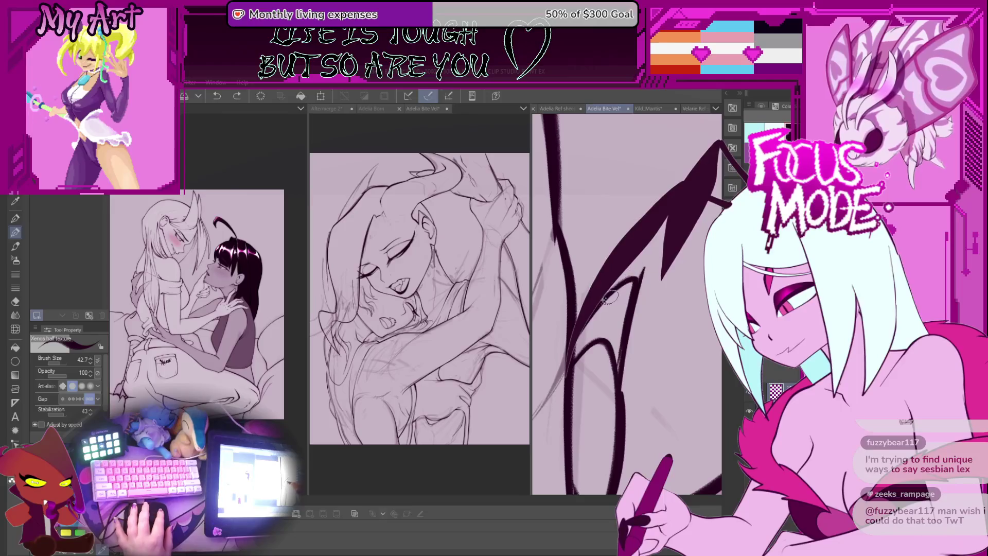
left_click_drag(624, 275, 637, 304)
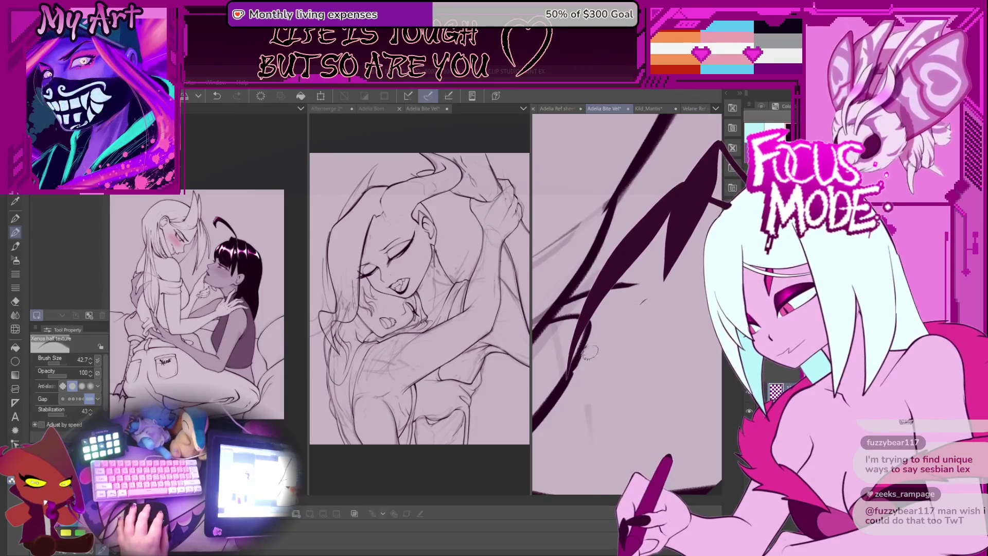
Redraw the long horn stroke more vertically, from upper right to lower left, plus a thin down-left stroke
key("ctrl+z")
left_click_drag(621, 116, 540, 483)
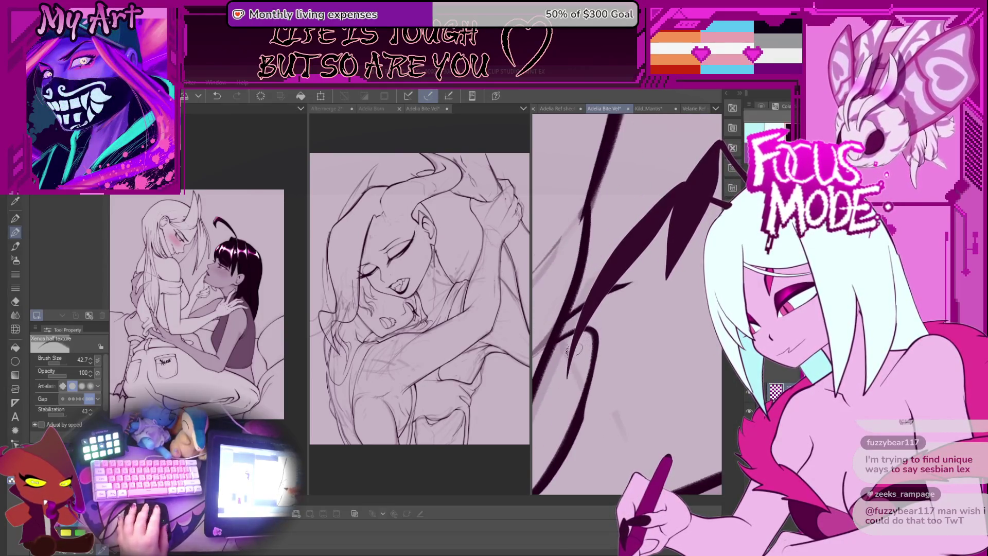
left_click_drag(597, 350, 610, 329)
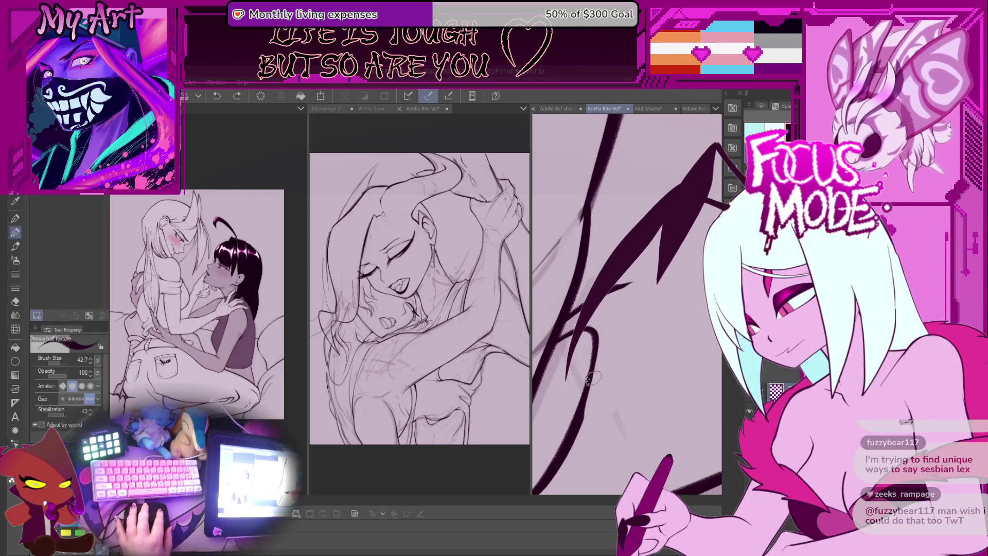
key("ctrl+z")
key("ctrl+z")
left_click_drag(692, 115, 535, 406)
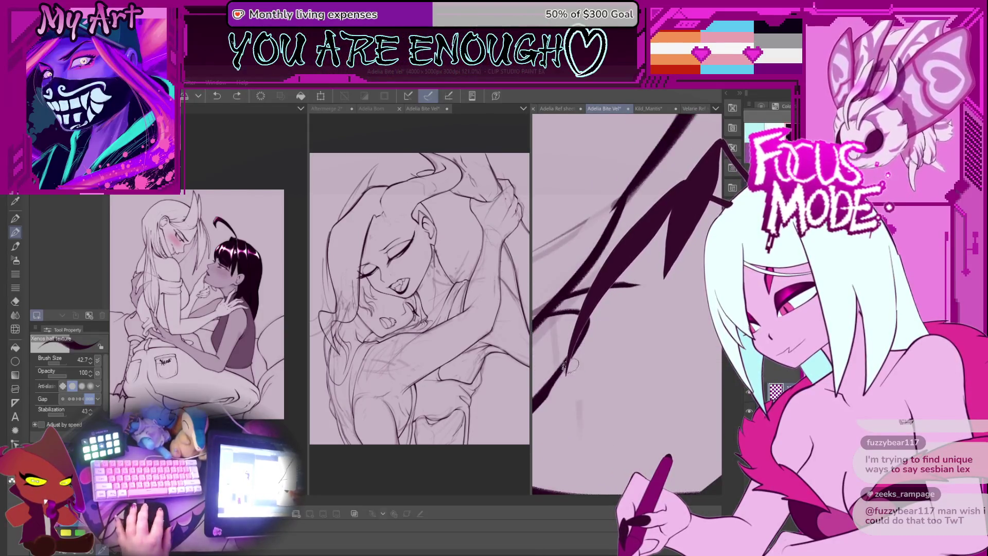
mouse_move(643, 289)
left_mouse_down()
mouse_move(583, 354)
mouse_move(632, 301)
left_mouse_up()
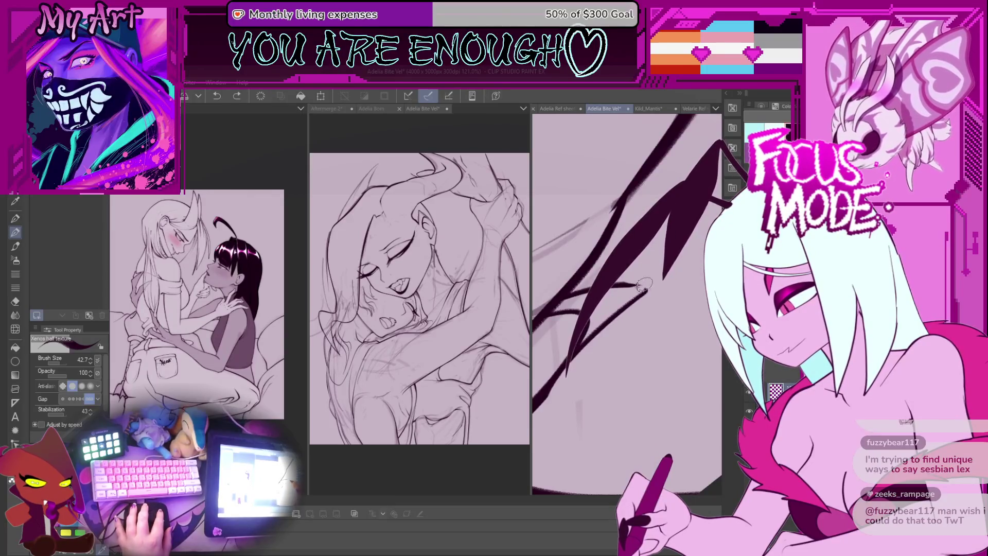
Rotate the view back upright and set the brush size to 31.9
scroll(594, 324, "down", 3)
scroll(597, 310, "down", 2)
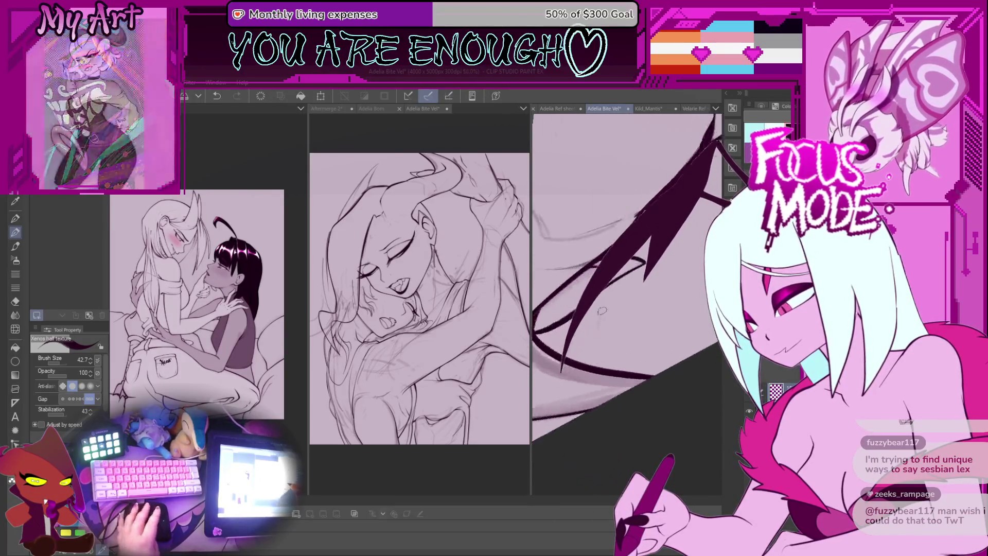
mouse_move(617, 327)
left_mouse_down()
mouse_move(642, 376)
mouse_move(649, 342)
left_mouse_up()
key("bracketright")
key("bracketright")
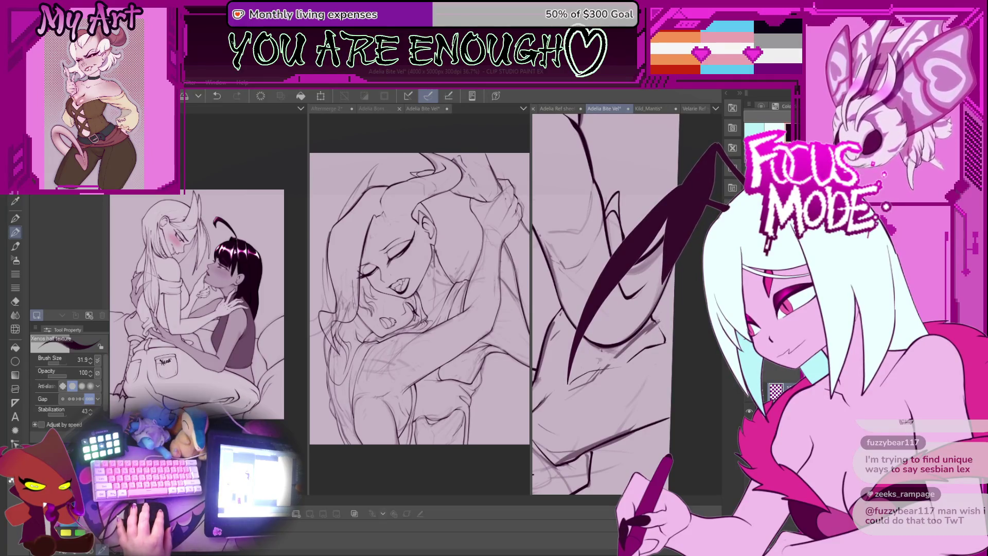
Extend the horn line upward and with a short down-right stroke
scroll(658, 321, "up", 3)
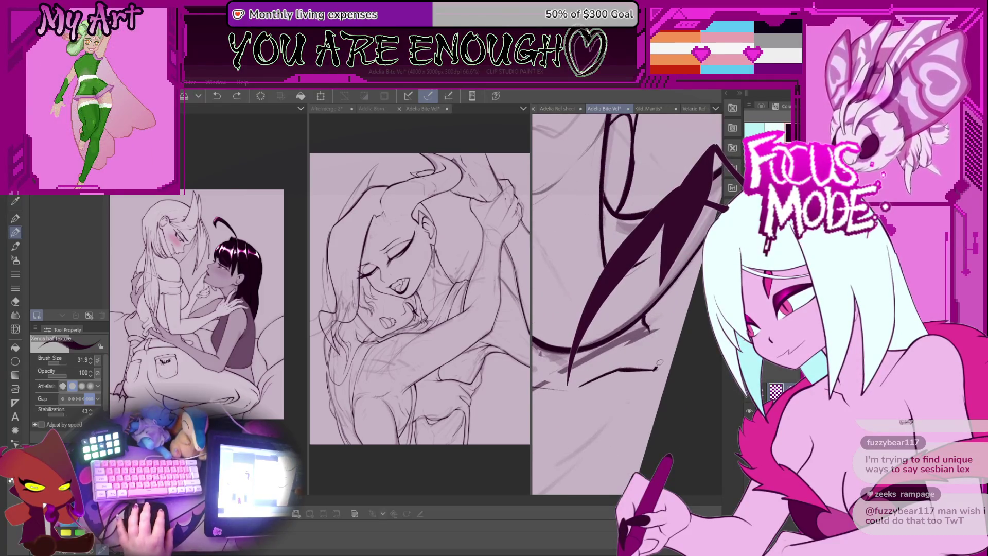
left_click_drag(657, 368, 653, 333)
scroll(651, 381, "down", 2)
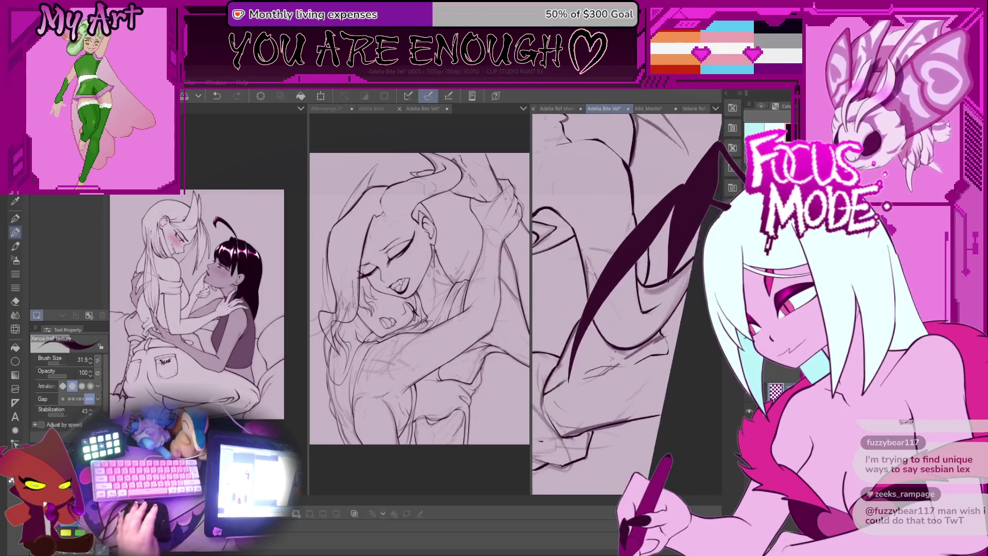
left_click_drag(669, 355, 678, 360)
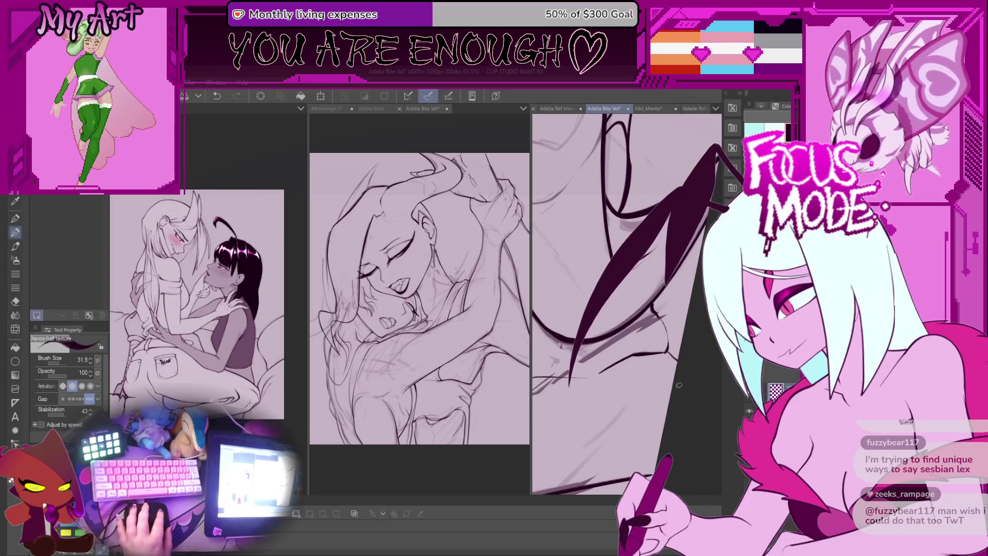
scroll(669, 345, "down", 3)
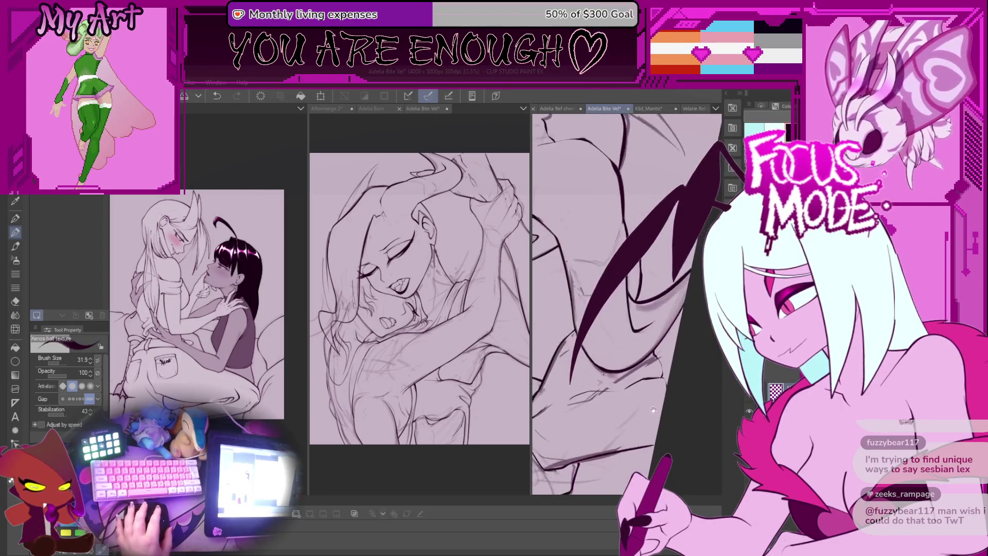
mouse_move(666, 334)
left_mouse_down()
mouse_move(655, 323)
mouse_move(645, 341)
left_mouse_up()
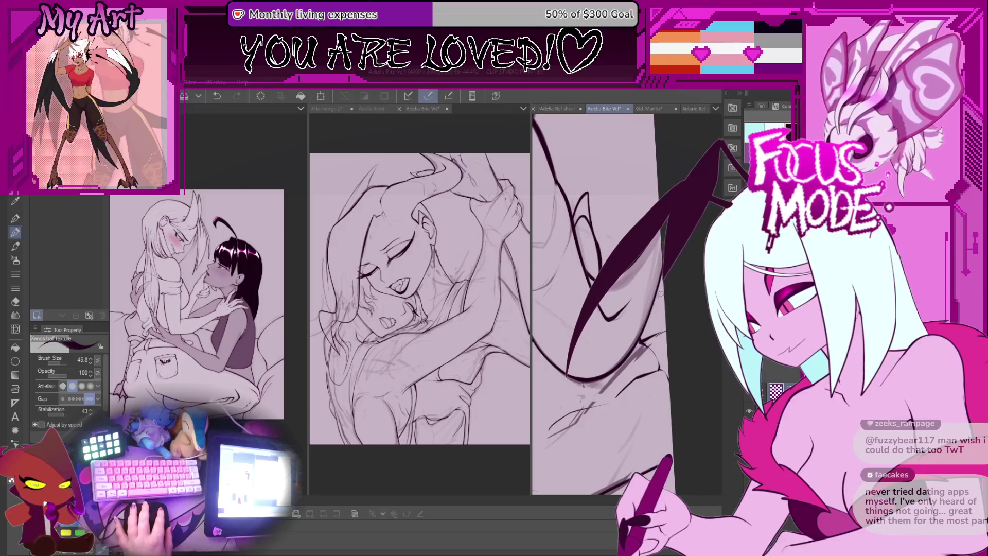
scroll(672, 281, "down", 5)
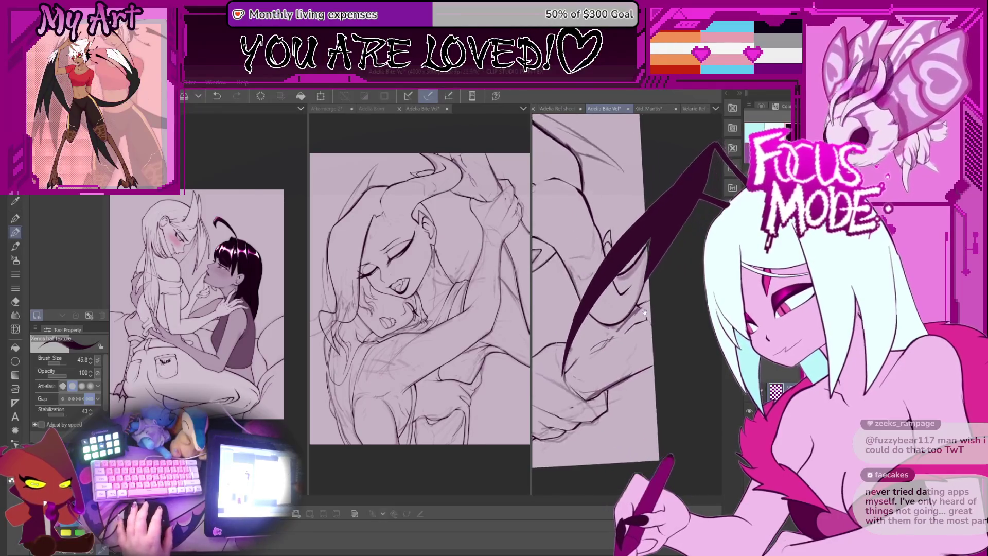
scroll(618, 331, "up", 2)
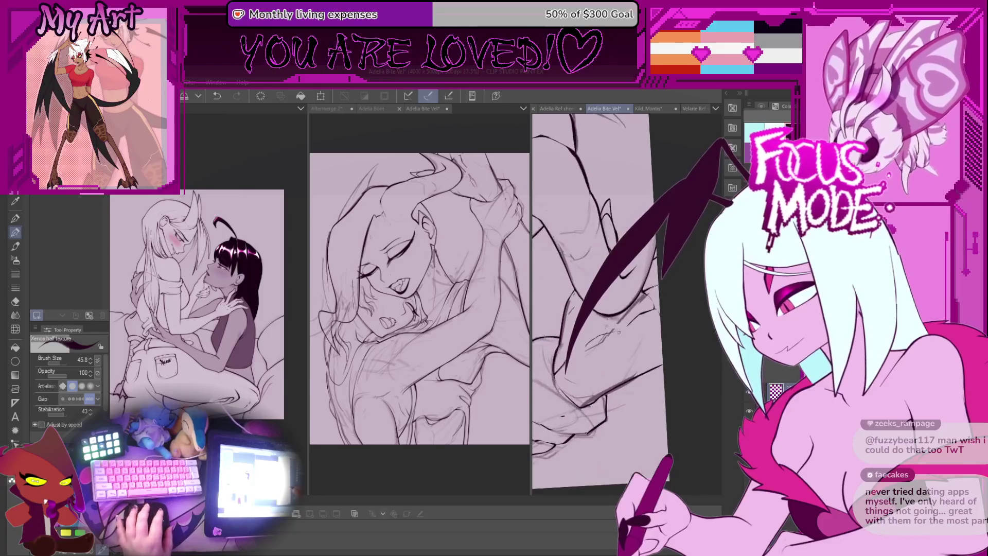
scroll(626, 304, "up", 1)
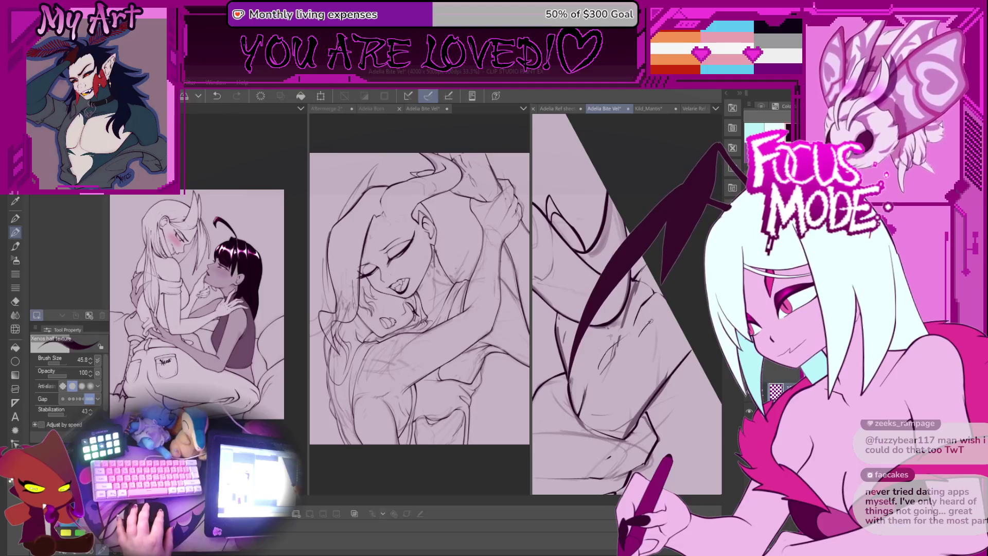
scroll(650, 322, "up", 2)
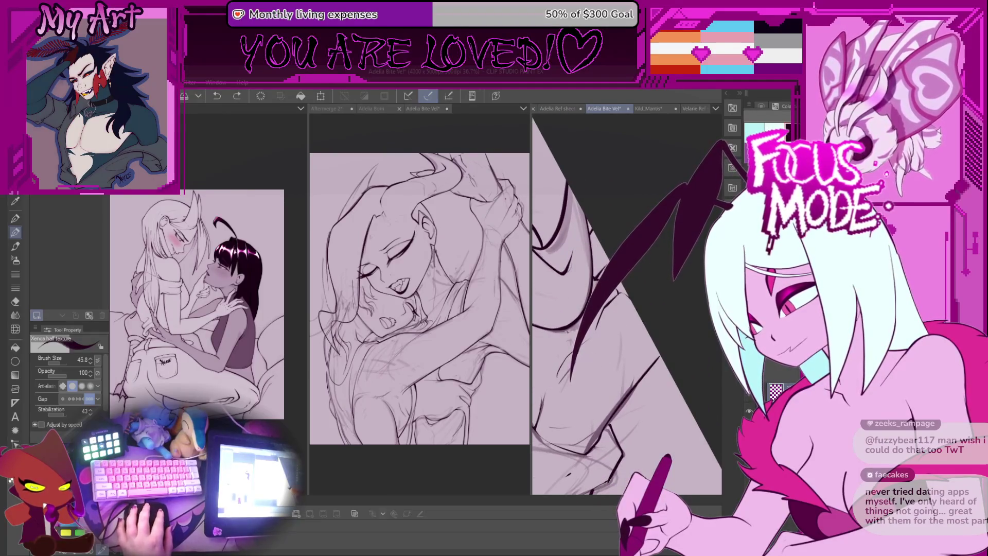
Add short ink strokes at the lower left and reshape the lower end of the curved horn
left_click_drag(594, 358, 608, 333)
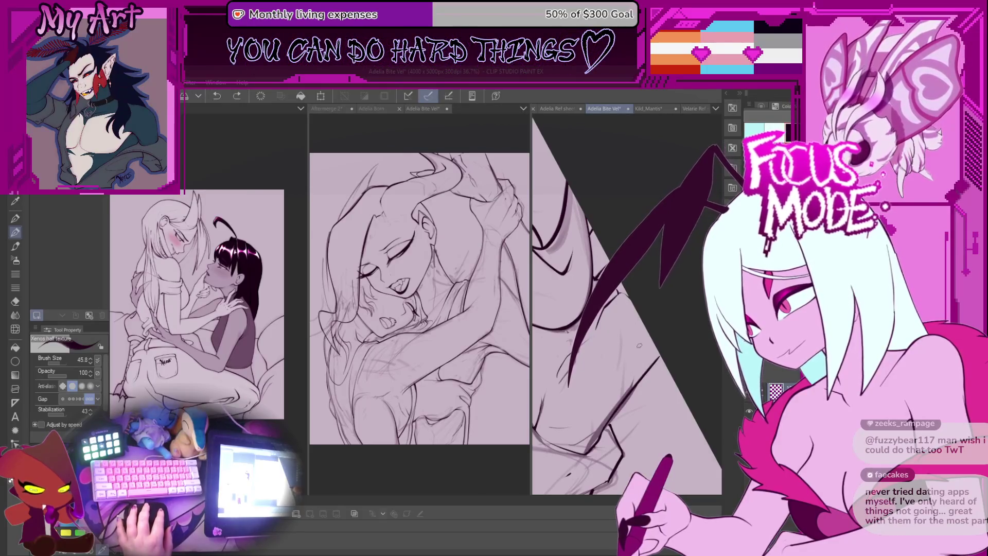
left_click_drag(592, 360, 607, 334)
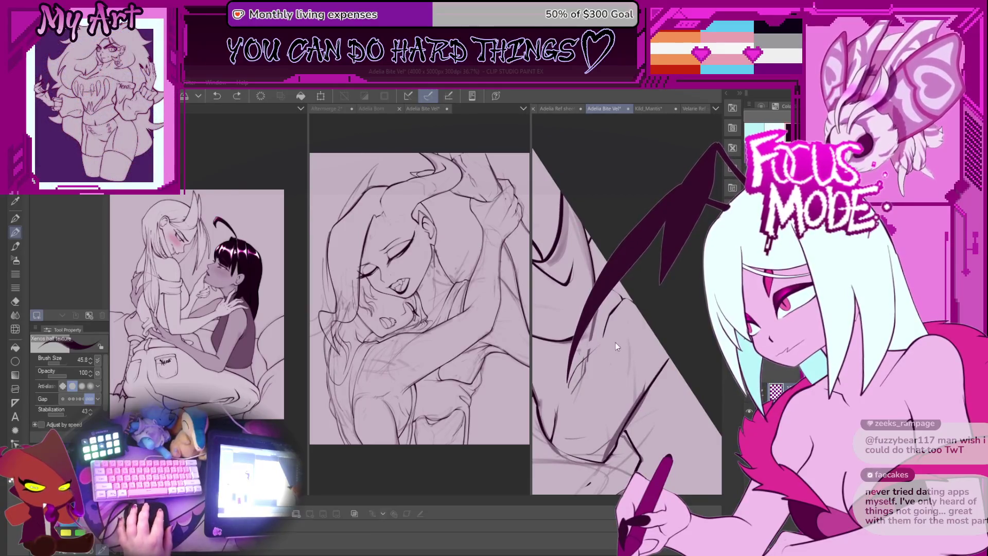
scroll(617, 305, "up", 1)
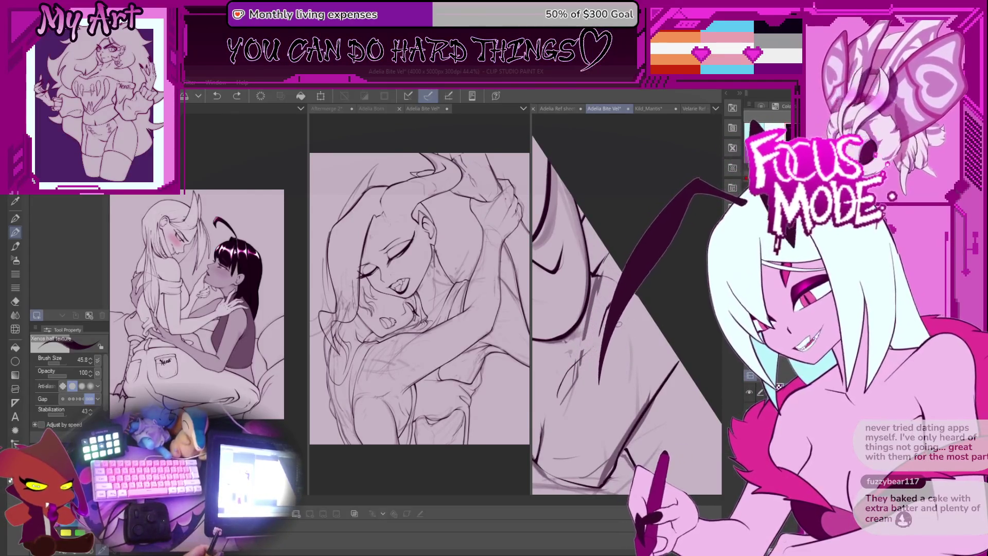
mouse_move(618, 324)
left_mouse_down()
mouse_move(625, 280)
mouse_move(615, 376)
mouse_move(616, 324)
mouse_move(602, 361)
mouse_move(619, 324)
left_mouse_up()
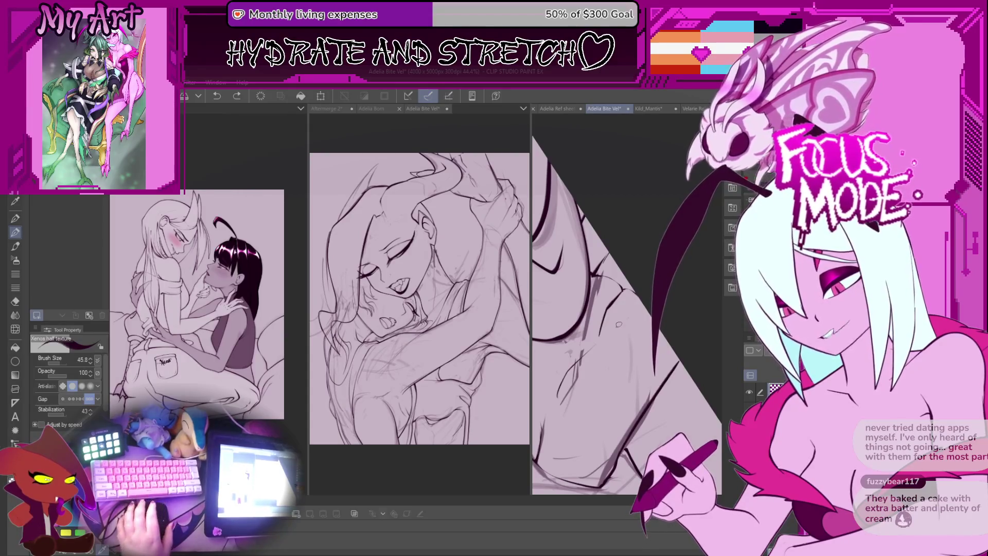
scroll(621, 326, "up", 1)
scroll(620, 327, "up", 2)
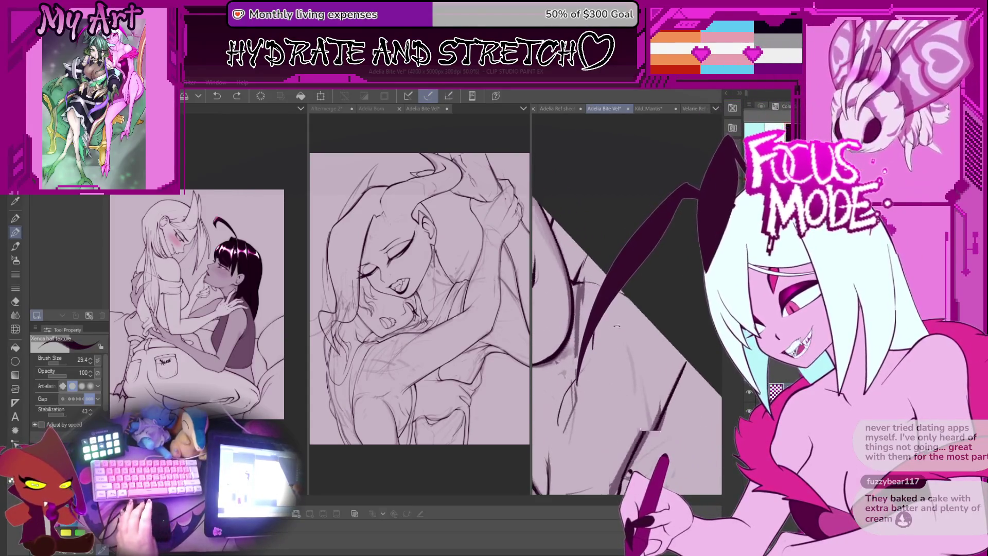
Redraw the dark body stroke, undoing failed attempts, and shrink the brush to 20.0
left_click_drag(610, 332, 612, 328)
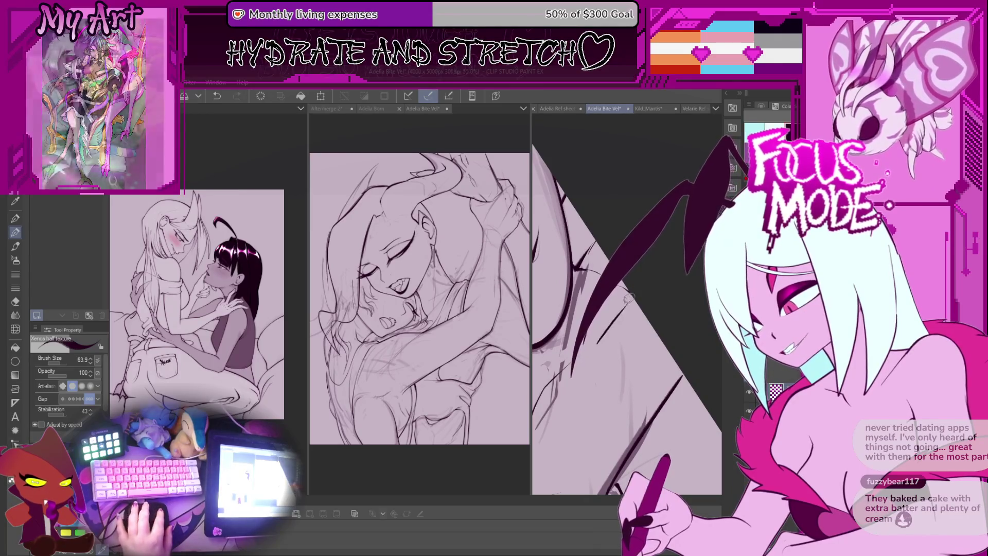
left_click_drag(623, 281, 571, 376)
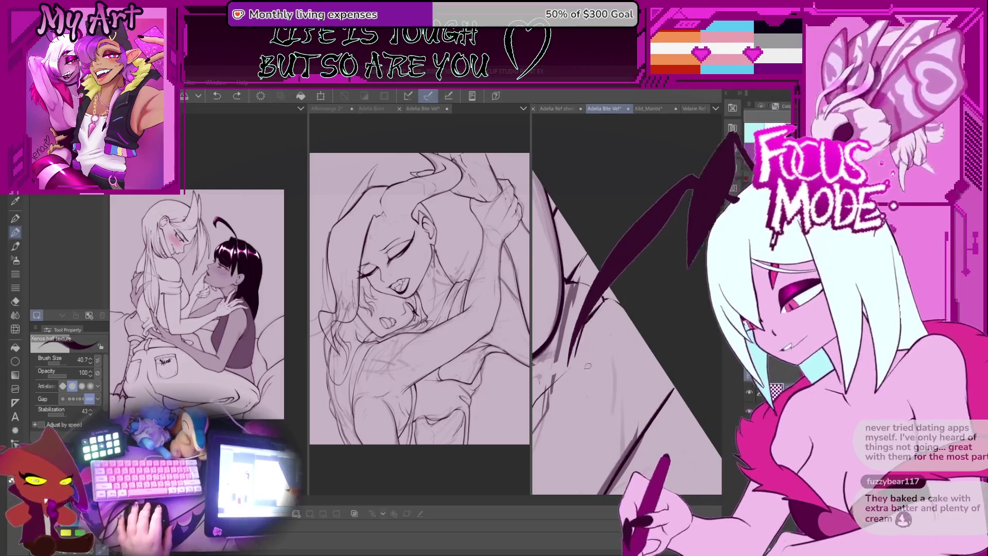
mouse_move(599, 353)
left_mouse_down()
mouse_move(602, 335)
mouse_move(582, 372)
mouse_move(597, 352)
left_mouse_up()
key("ctrl+z")
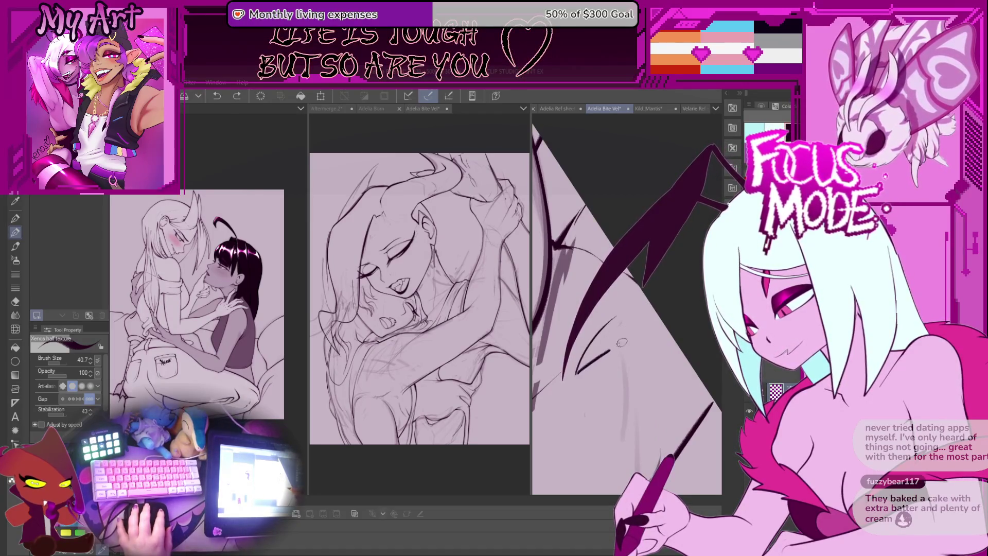
mouse_move(559, 395)
left_mouse_down()
mouse_move(625, 322)
mouse_move(639, 287)
left_mouse_up()
key("ctrl+z")
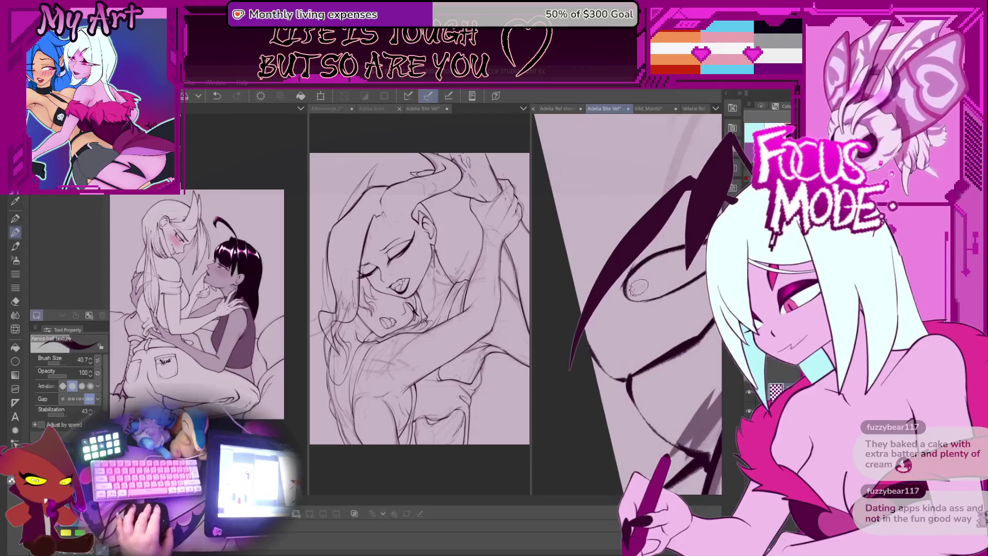
key("bracketleft")
key("bracketleft")
key("bracketleft")
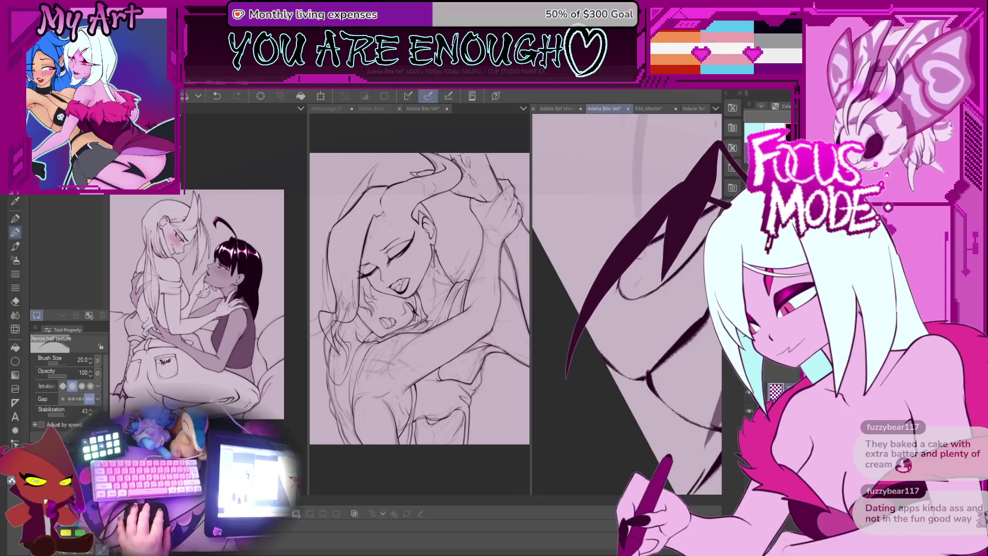
mouse_move(625, 286)
left_mouse_down()
mouse_move(651, 335)
mouse_move(642, 350)
left_mouse_up()
Scale the lassoed curve beside the dark spike up about 1.5 times, tilt it slightly, and confirm
key("m")
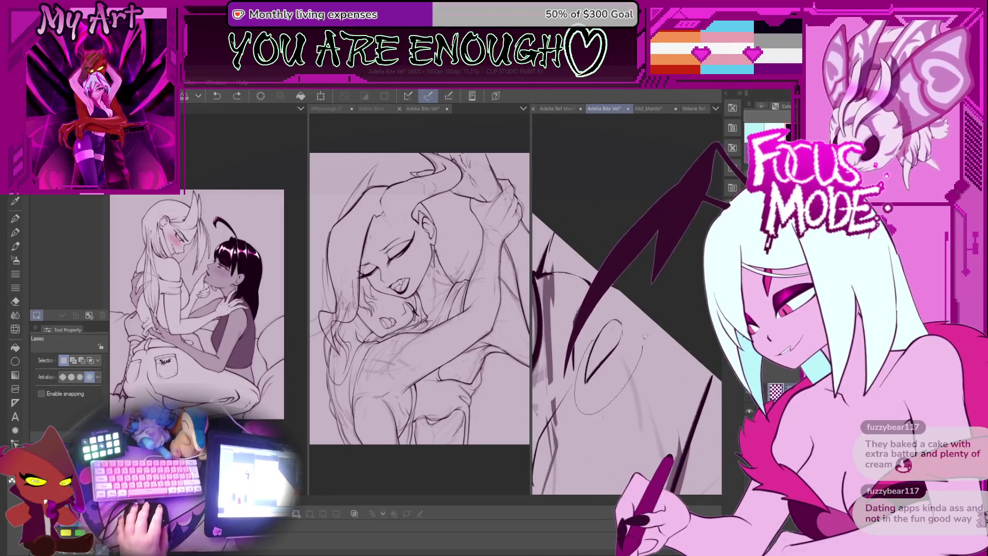
key("ctrl+t")
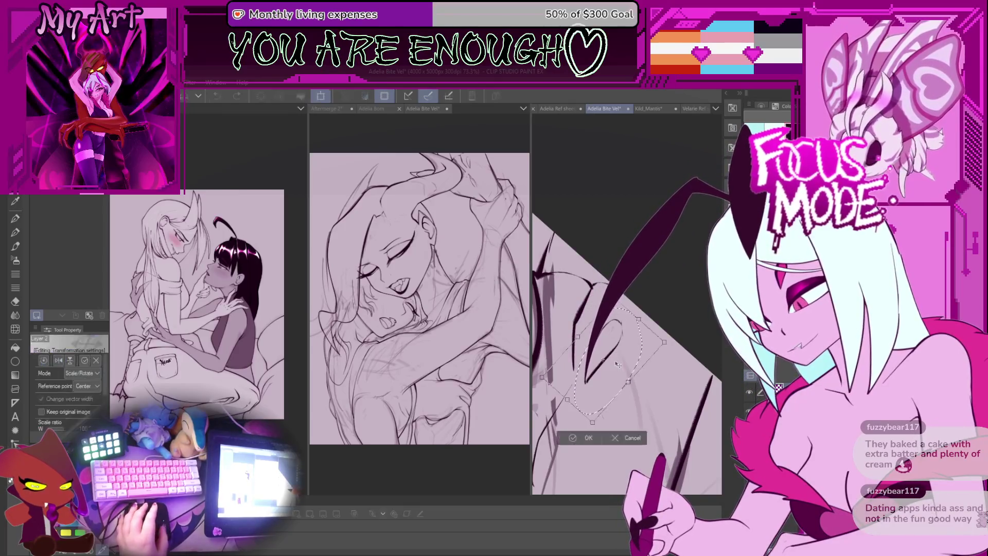
left_click_drag(636, 353, 644, 361)
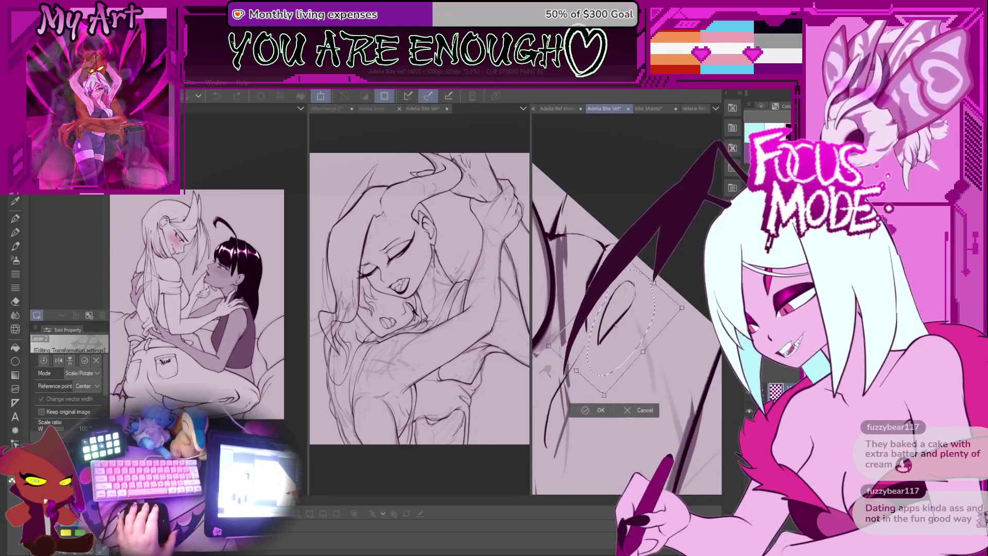
left_click_drag(608, 398, 616, 412)
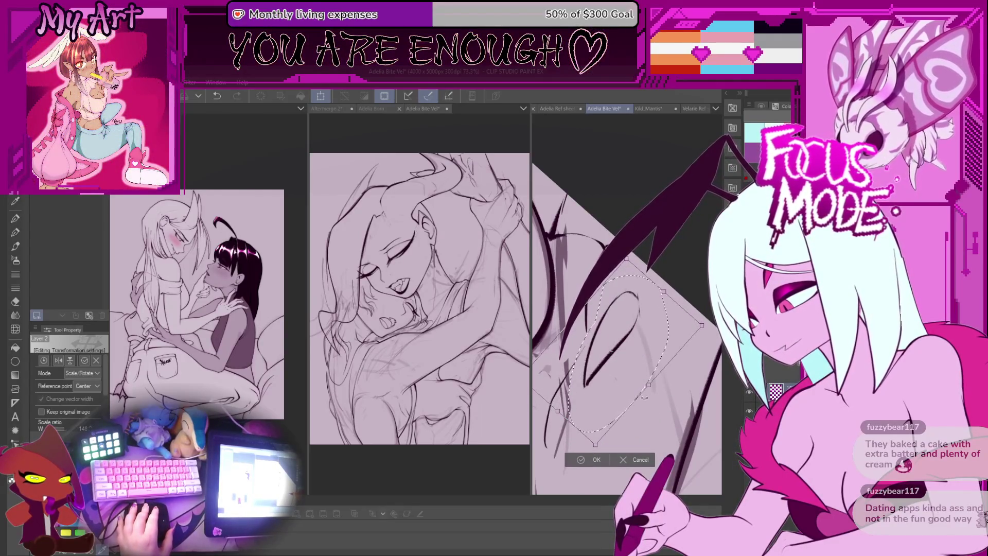
left_click_drag(612, 352, 613, 322)
left_click(588, 444)
Return to the textured pen with a smaller brush and ink a thin line along the spike's right edge
key("p")
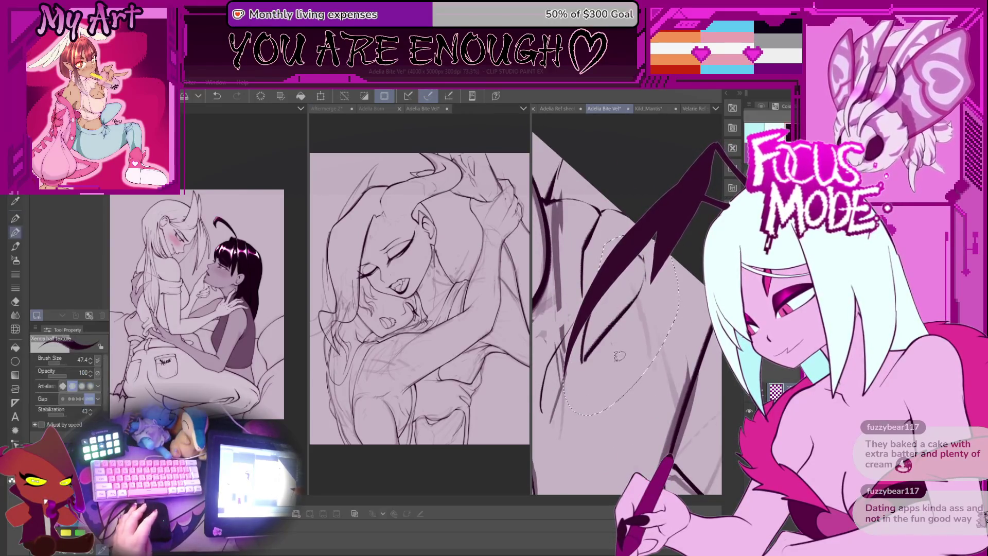
key("minus")
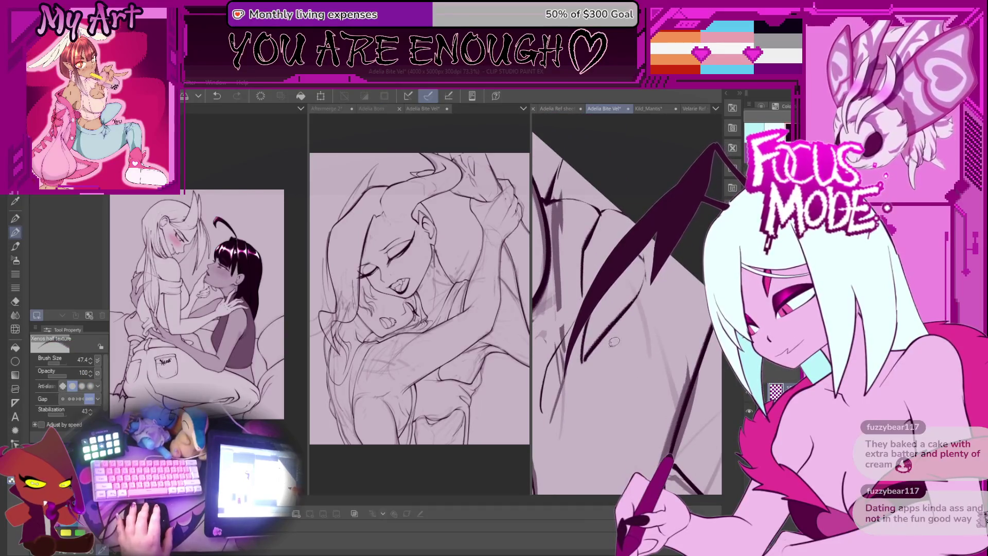
key("minus")
key("bracketleft")
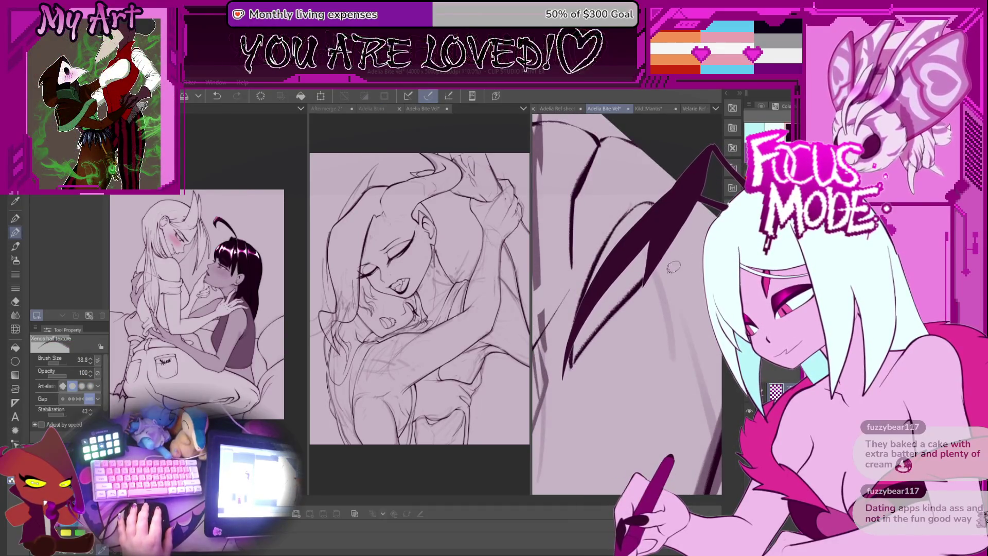
left_click_drag(673, 266, 572, 368)
key("minus")
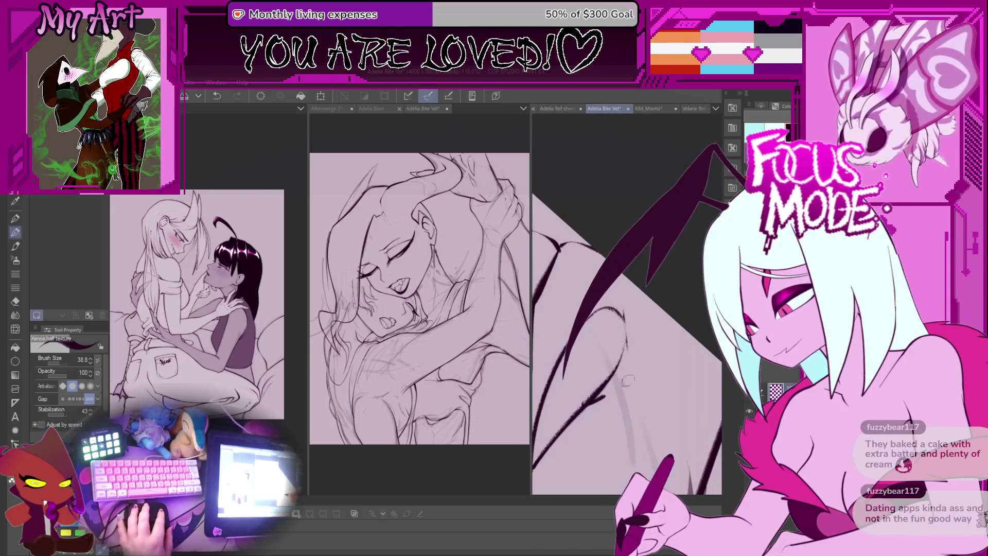
key("minus")
key("minus")
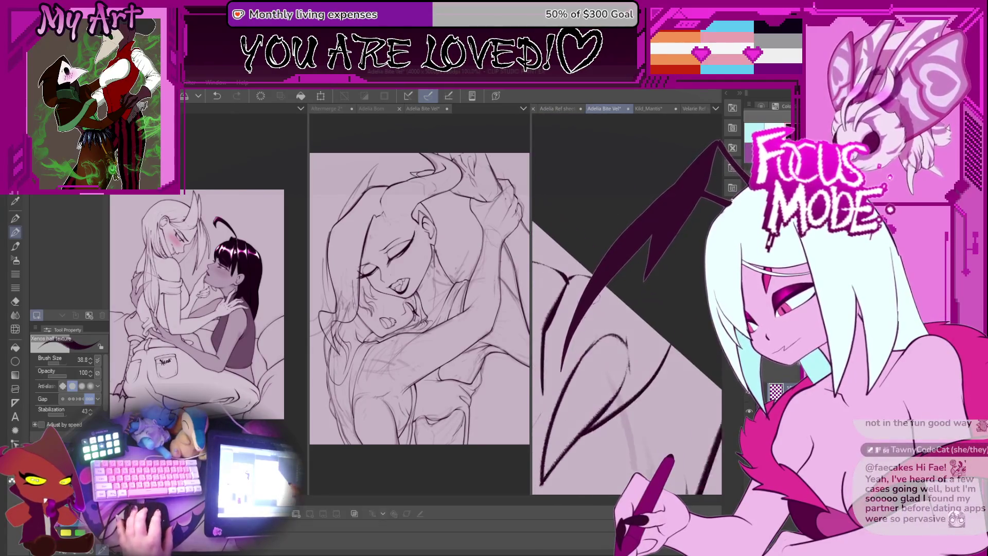
key("plus")
key("plus")
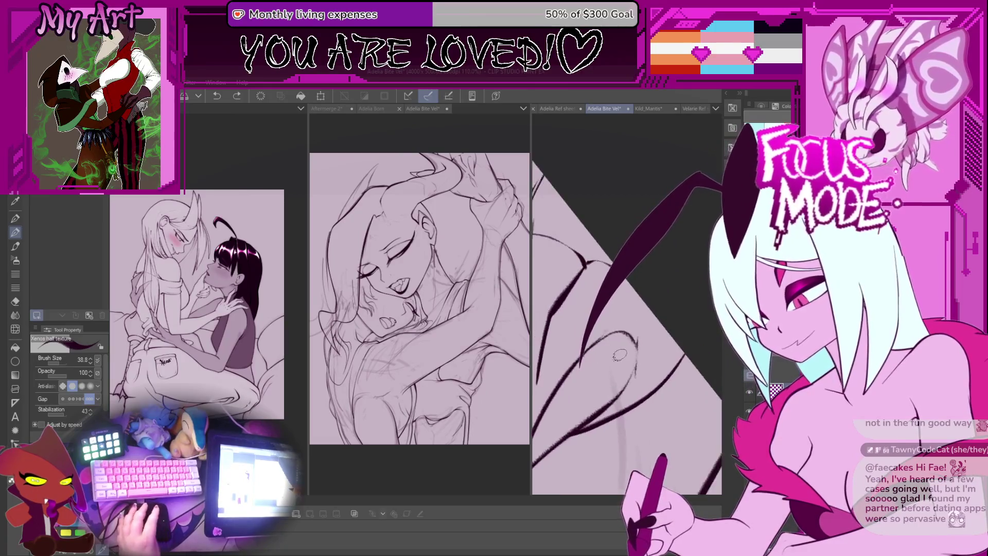
mouse_move(613, 312)
left_mouse_down()
mouse_move(622, 327)
mouse_move(617, 373)
left_mouse_up()
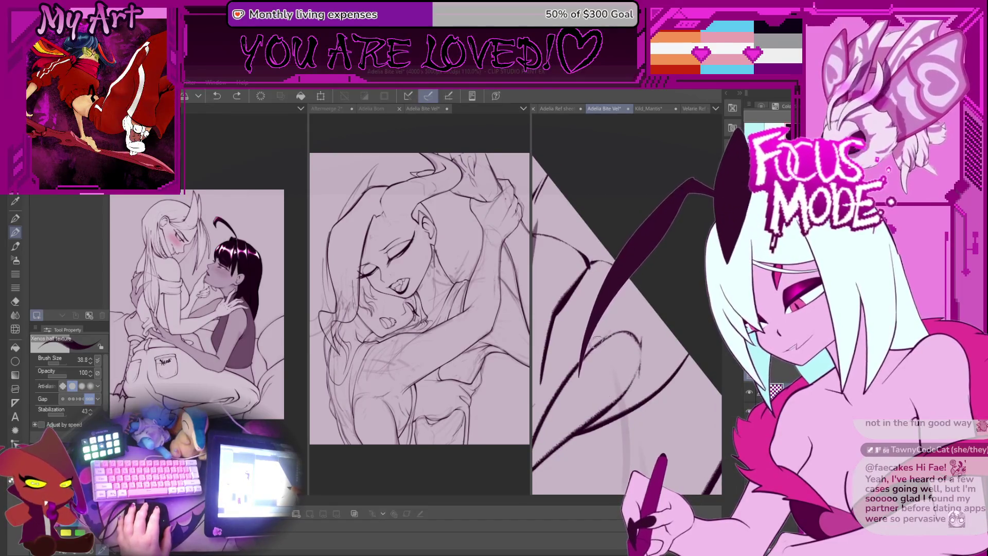
Zoom out and in and rotate the view to check the curves around the spike
key("minus")
key("minus")
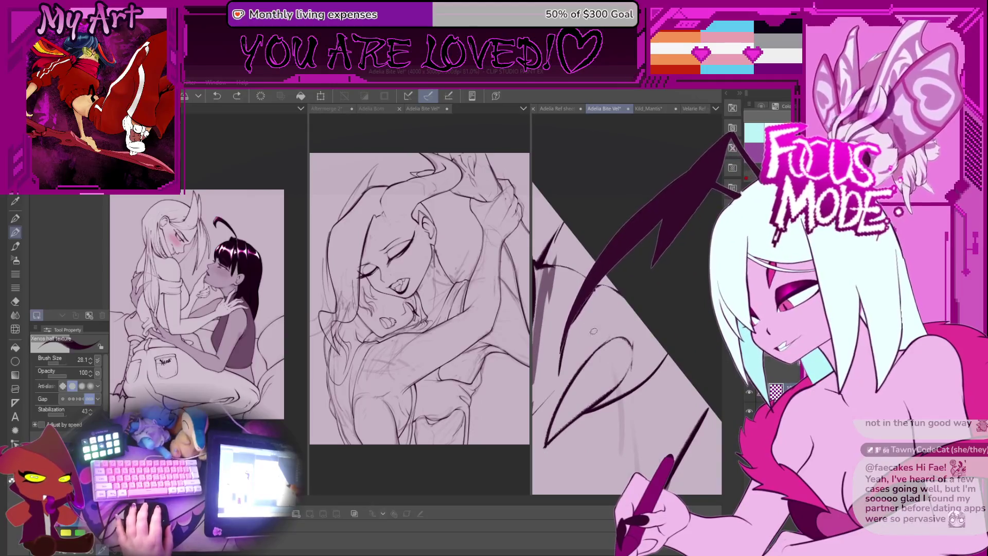
key("plus")
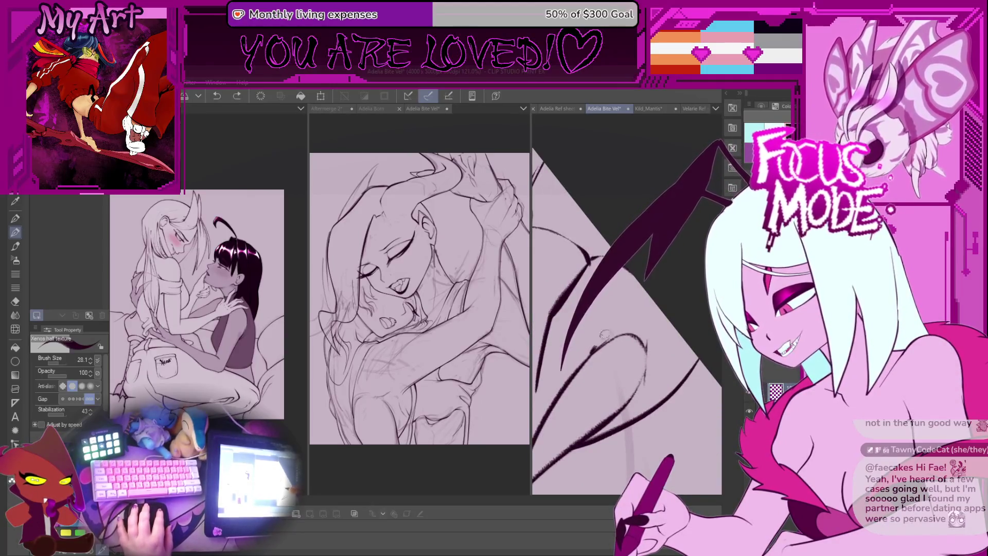
scroll(593, 352, "down", 1)
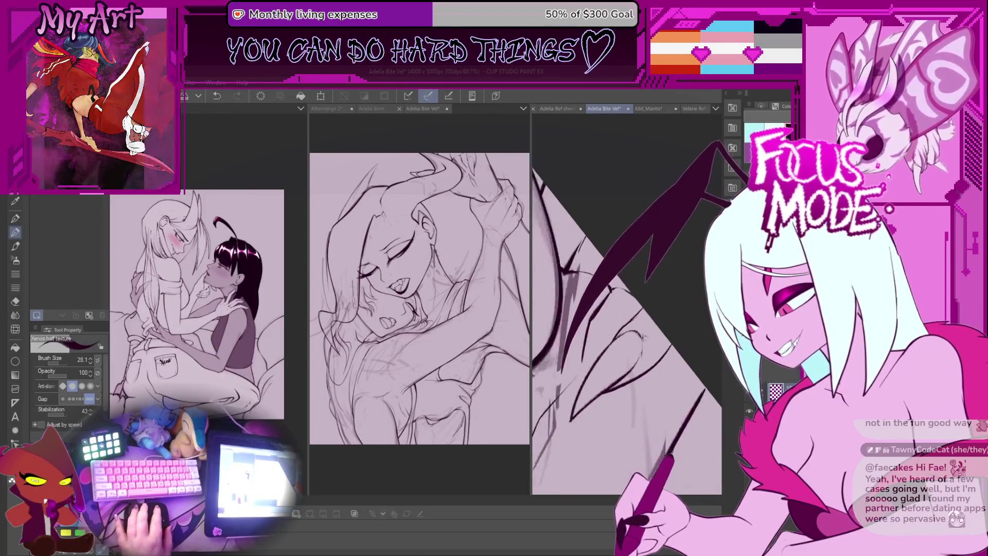
scroll(656, 279, "down", 1)
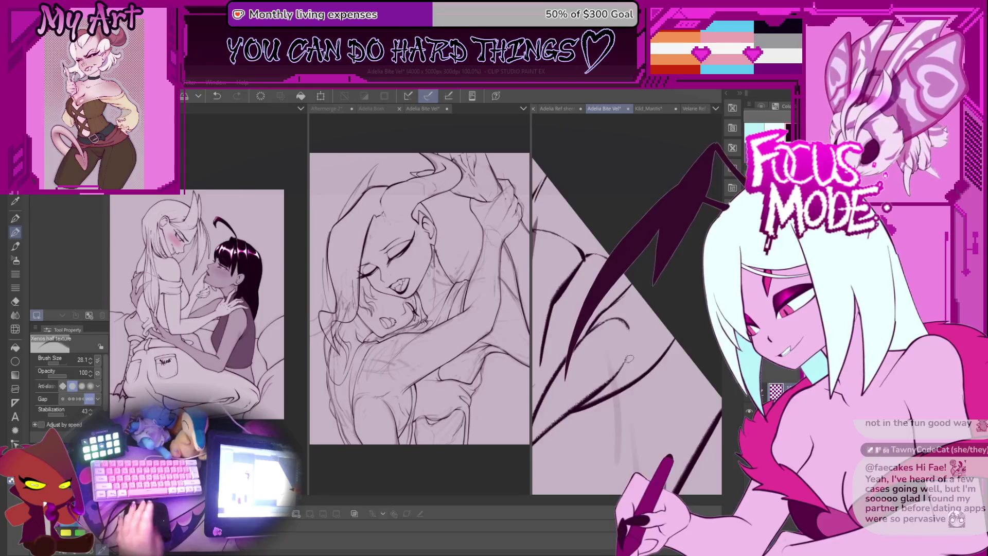
scroll(629, 359, "up", 3)
key("^")
key("^")
key("^")
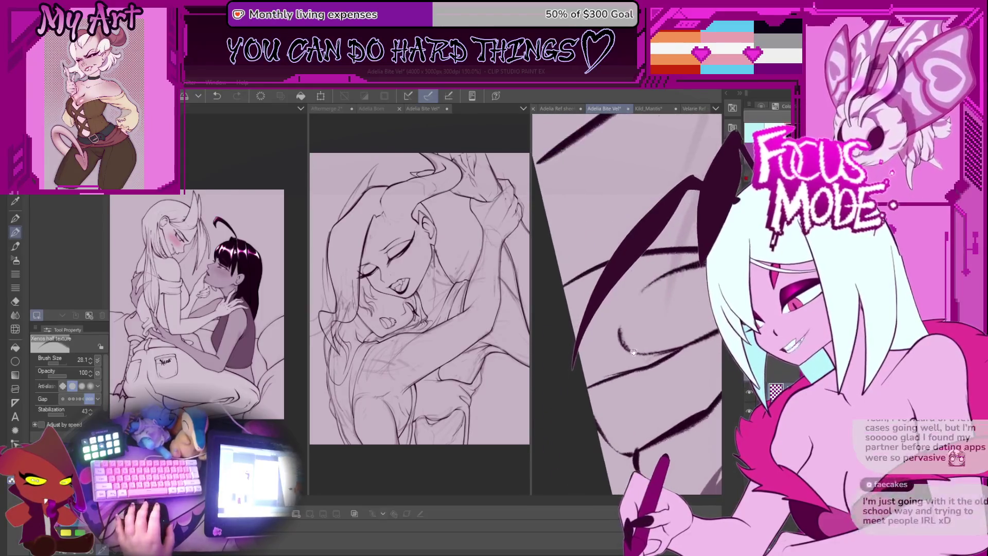
scroll(633, 352, "up", 3)
key("^")
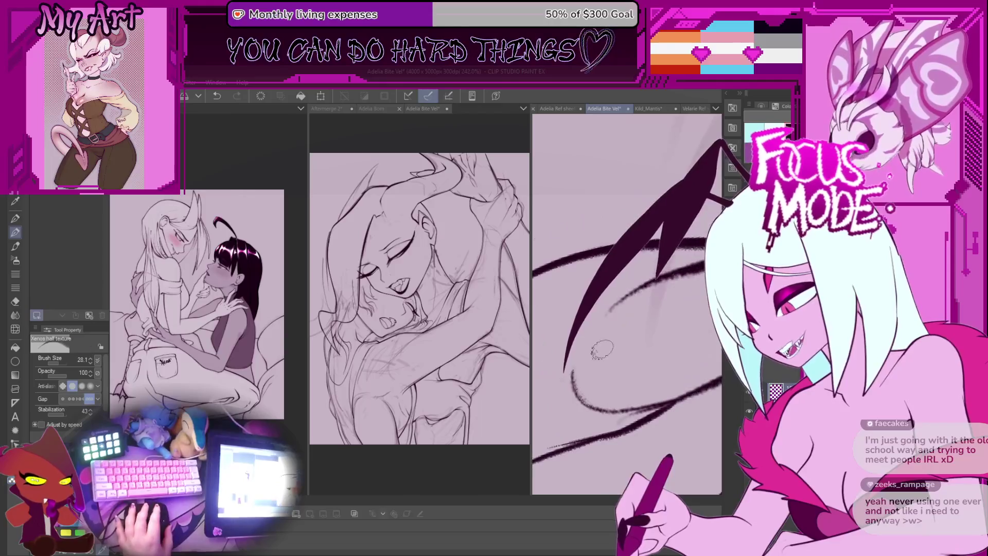
Undo two bad ink strokes along the spike, rotating the view between attempts
key("ctrl+z")
scroll(584, 357, "down", 1)
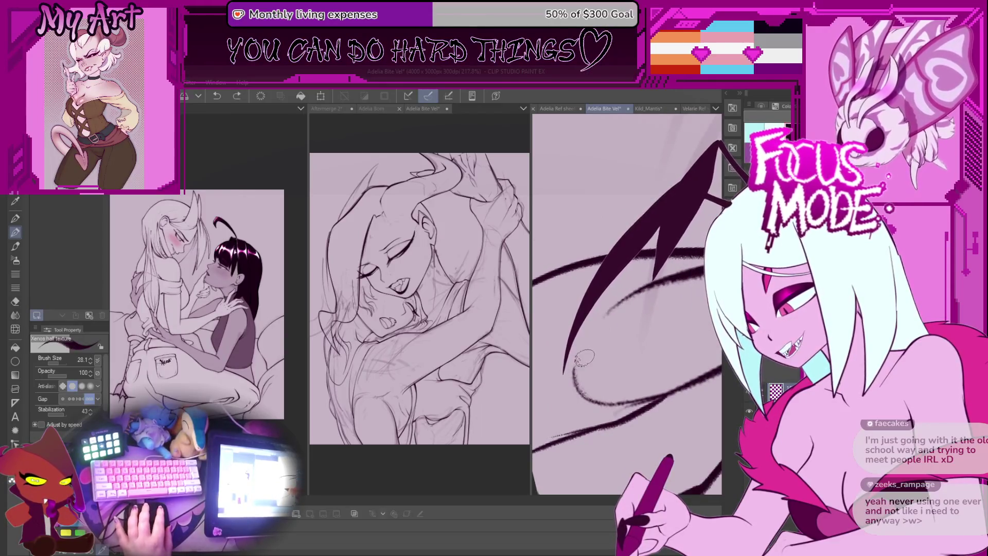
key("^")
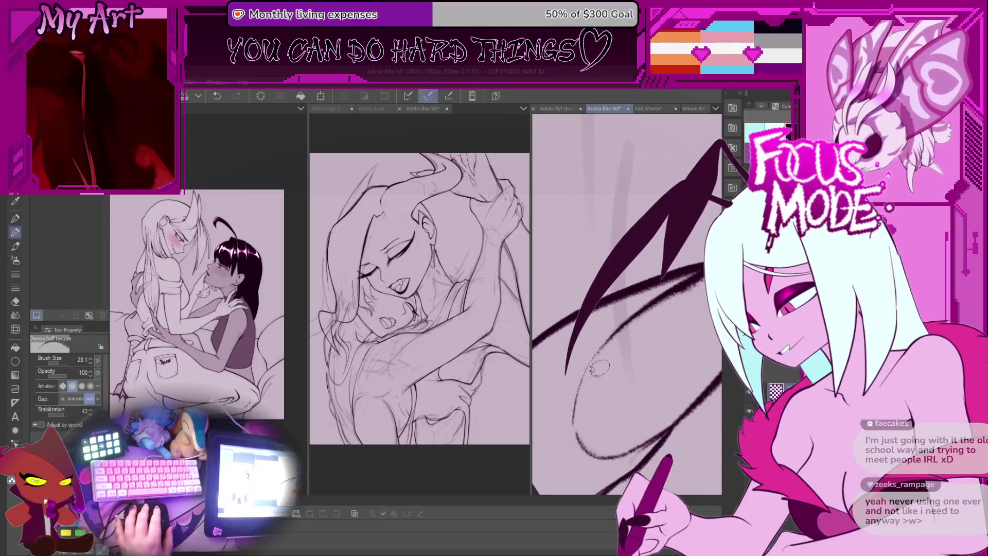
scroll(600, 368, "down", 5)
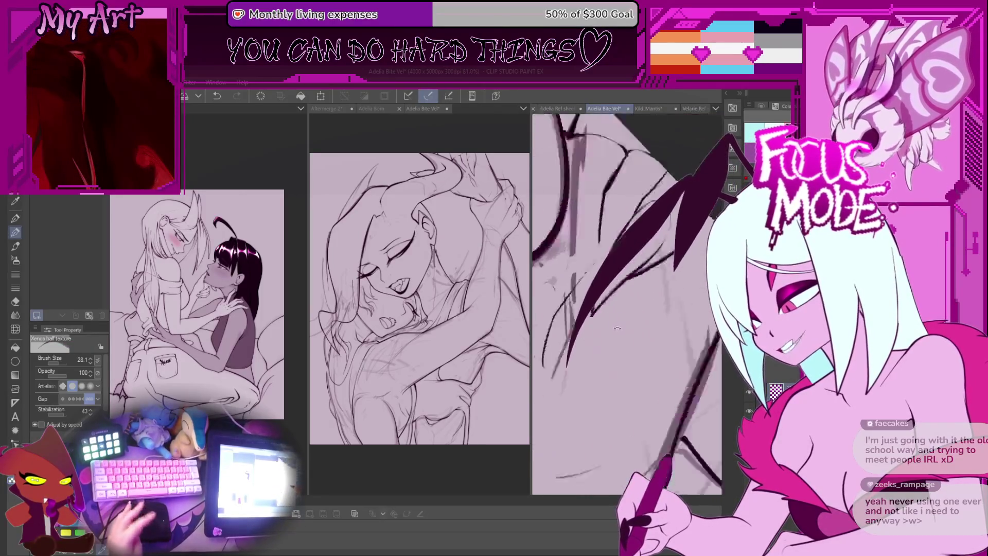
key("^")
key("^")
key("^")
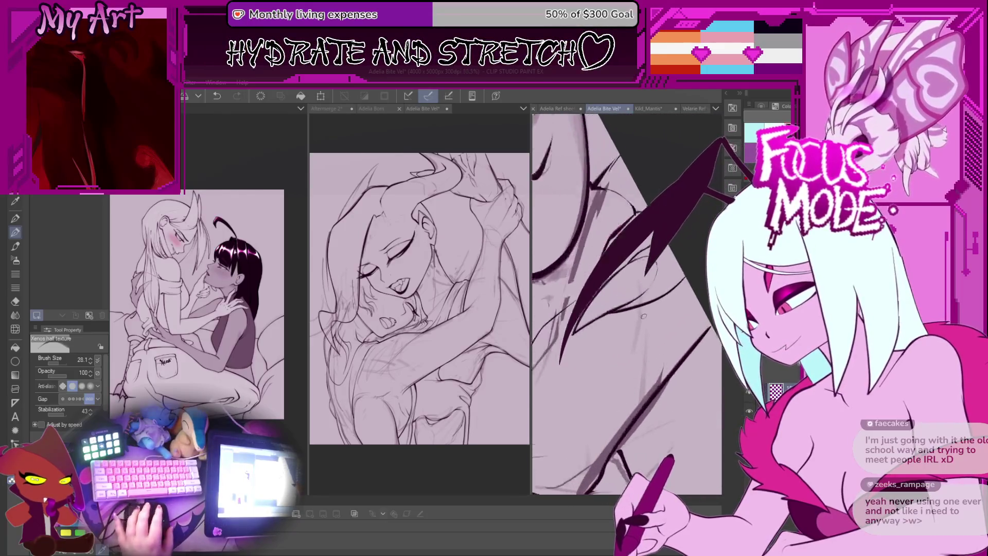
scroll(643, 316, "up", 5)
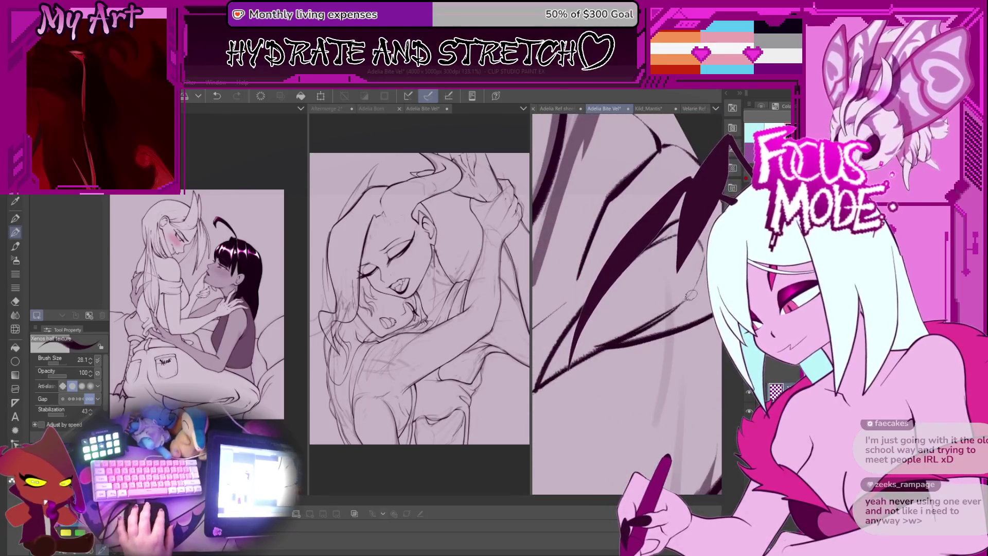
key("ctrl+z")
scroll(634, 326, "down", 5)
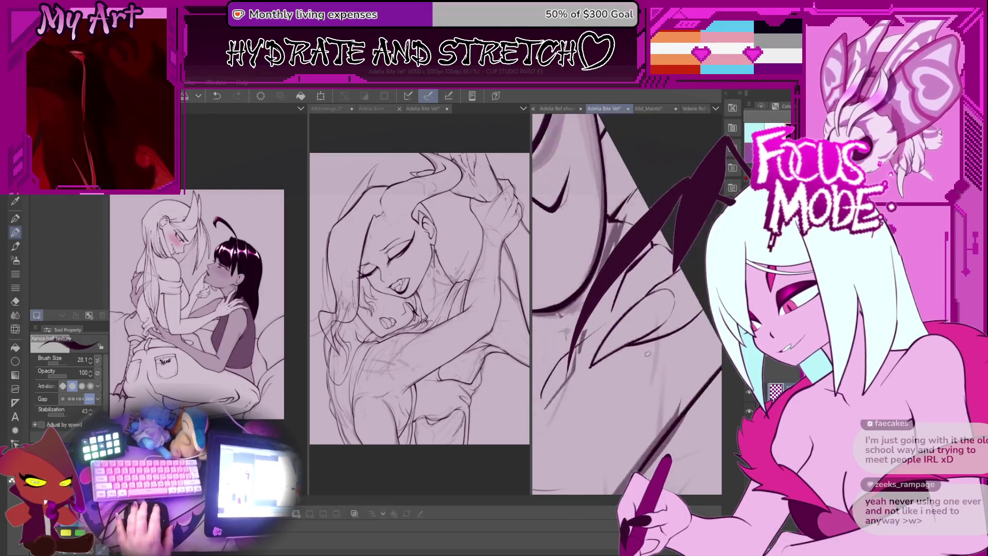
scroll(693, 341, "up", 3)
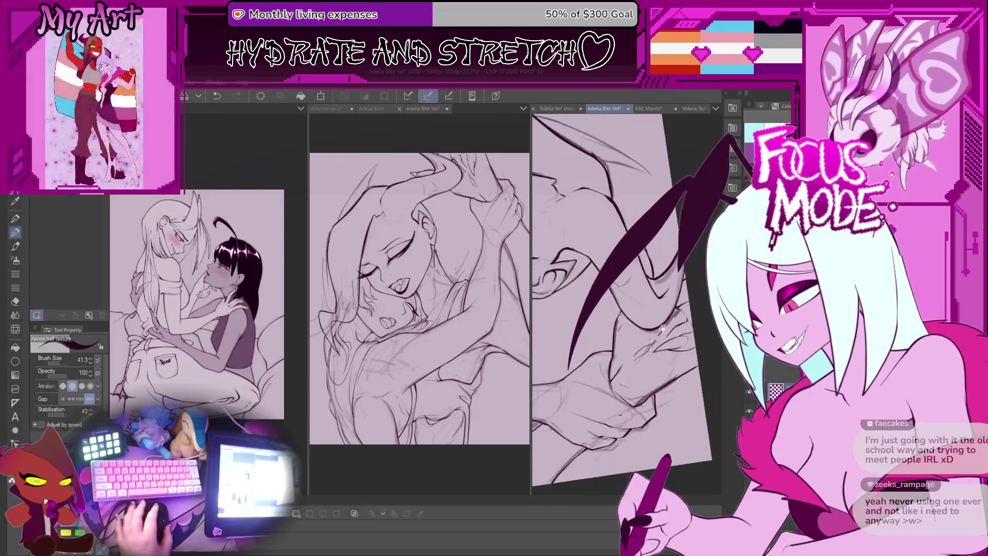
key("bracketright")
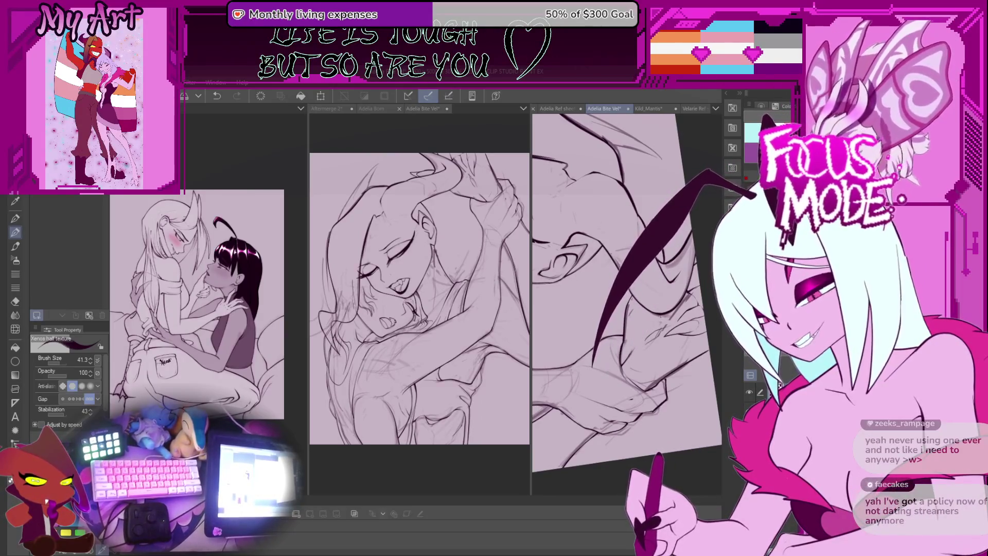
left_click_drag(643, 267, 699, 244)
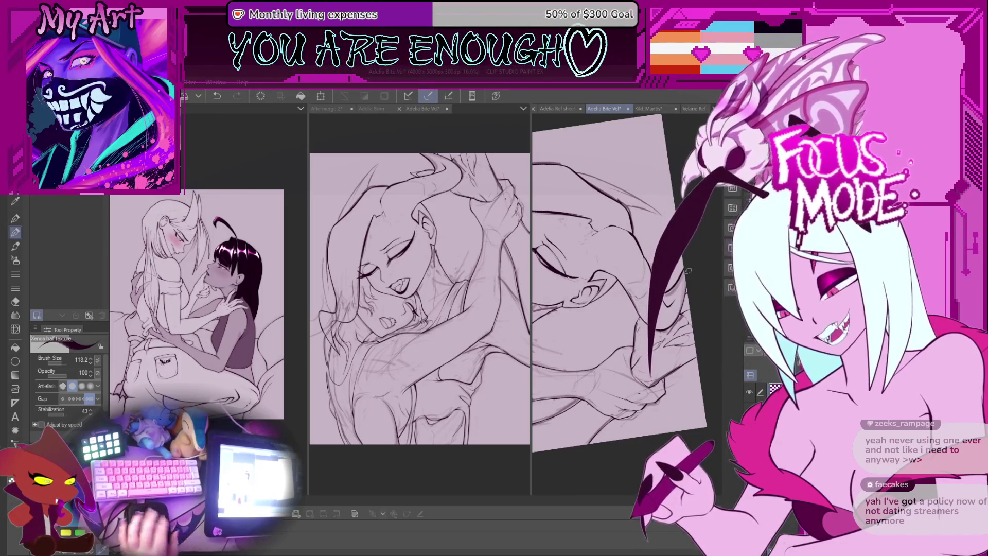
key("ctrl+minus")
key("minus")
key("minus")
key("minus")
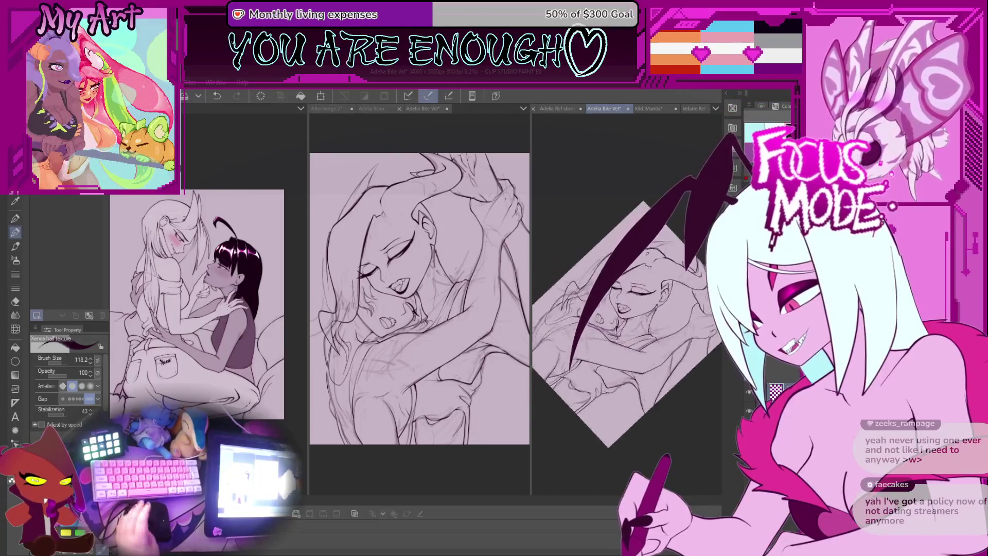
Undo the missed long stroke below the spike and lower the brush size to 36.2
scroll(663, 256, "up", 5)
key("minus")
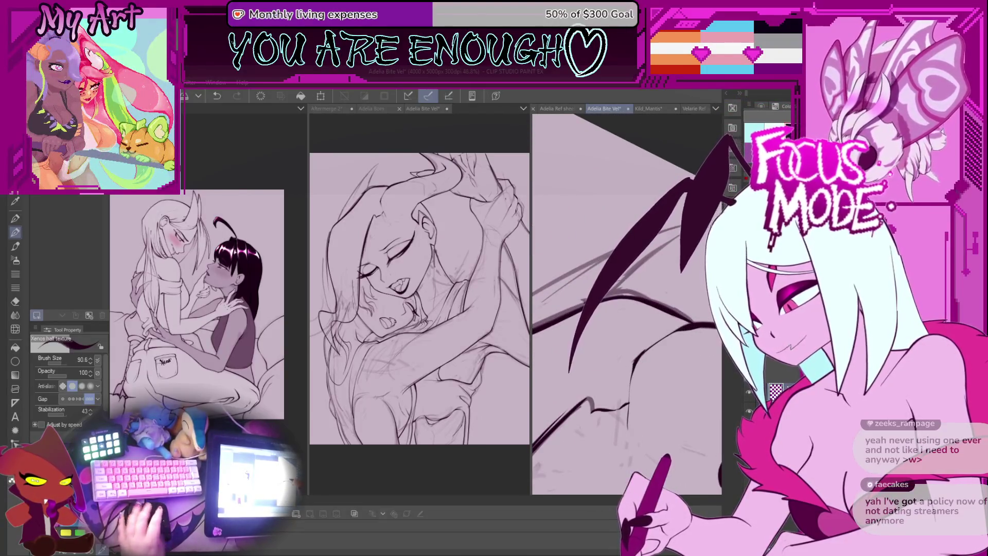
scroll(626, 304, "up", 2)
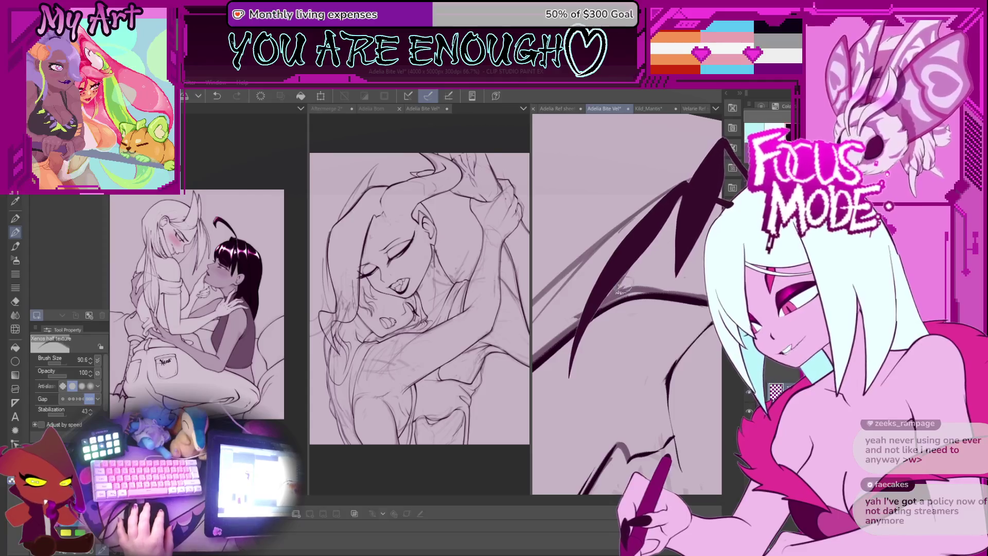
scroll(629, 282, "down", 3)
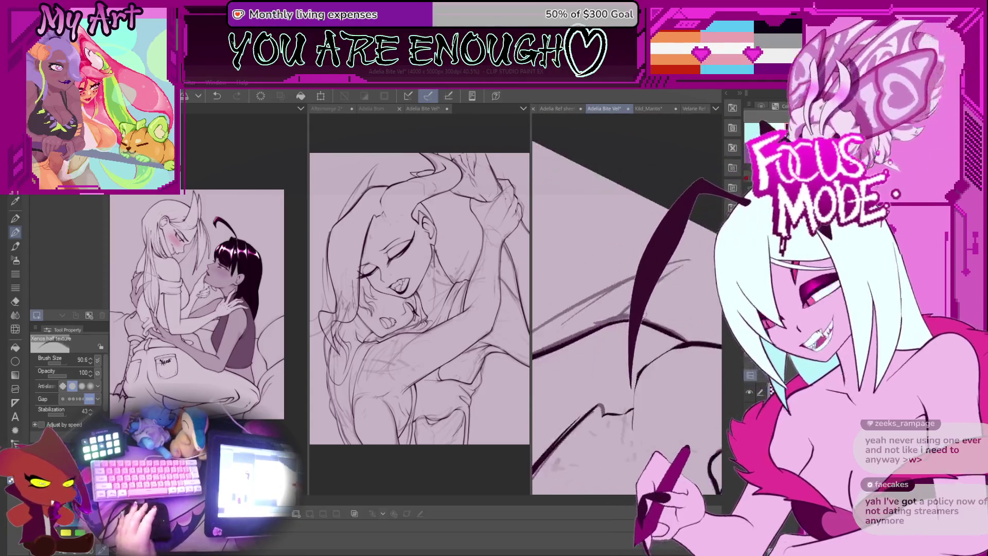
key("ctrl+z")
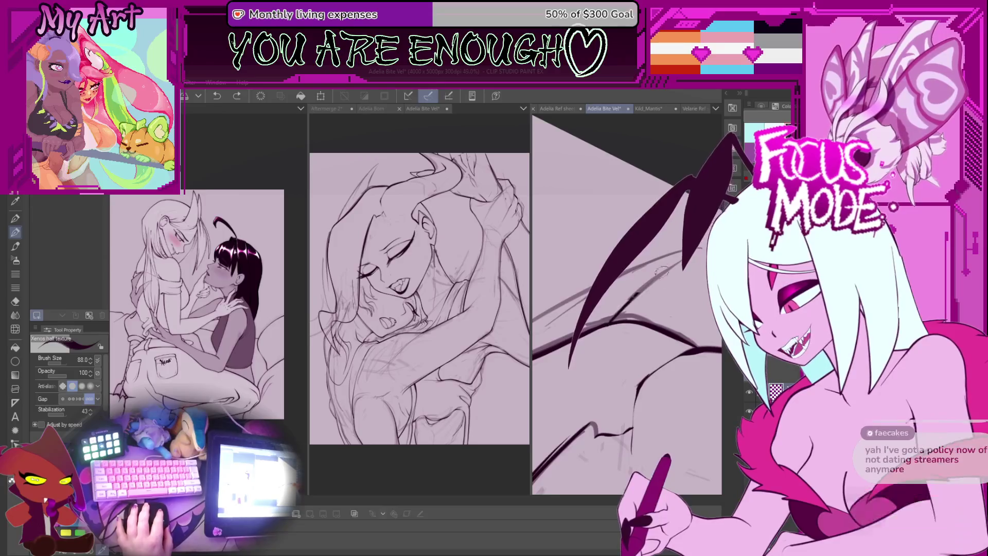
key("ctrl+z")
left_click_drag(610, 322, 659, 294)
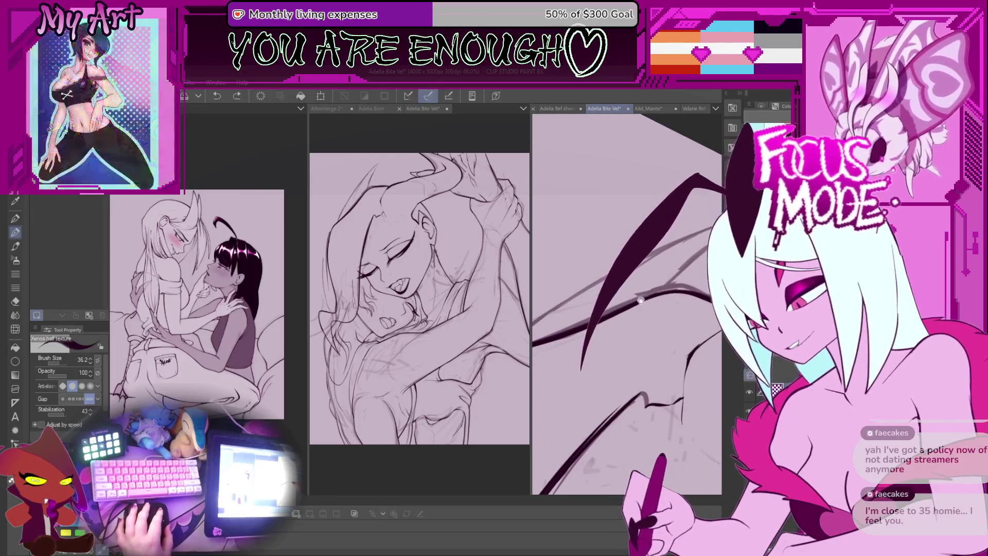
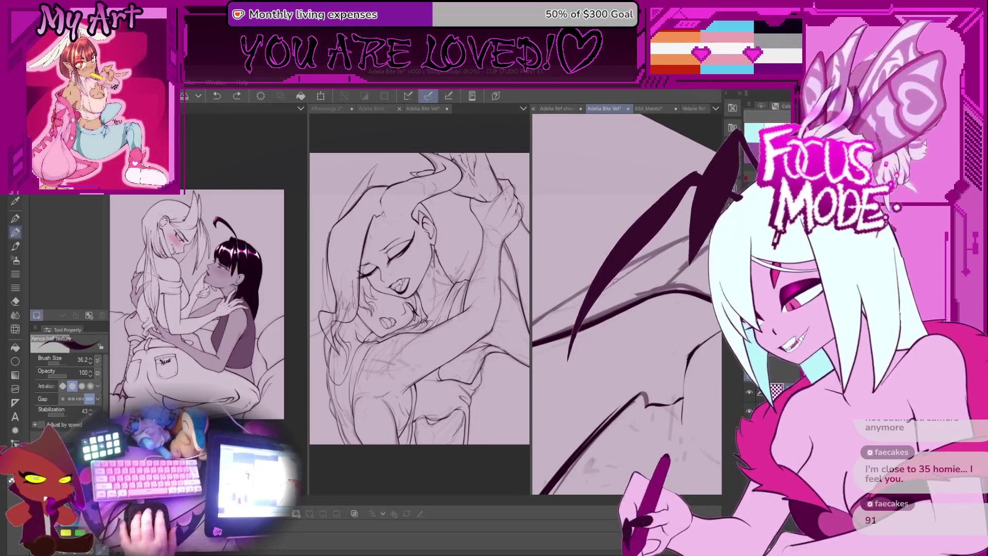
Ink the wing's dark upper edge, redrawing the missed stroke a little shorter
scroll(626, 303, "down", 3)
scroll(627, 309, "up", 1)
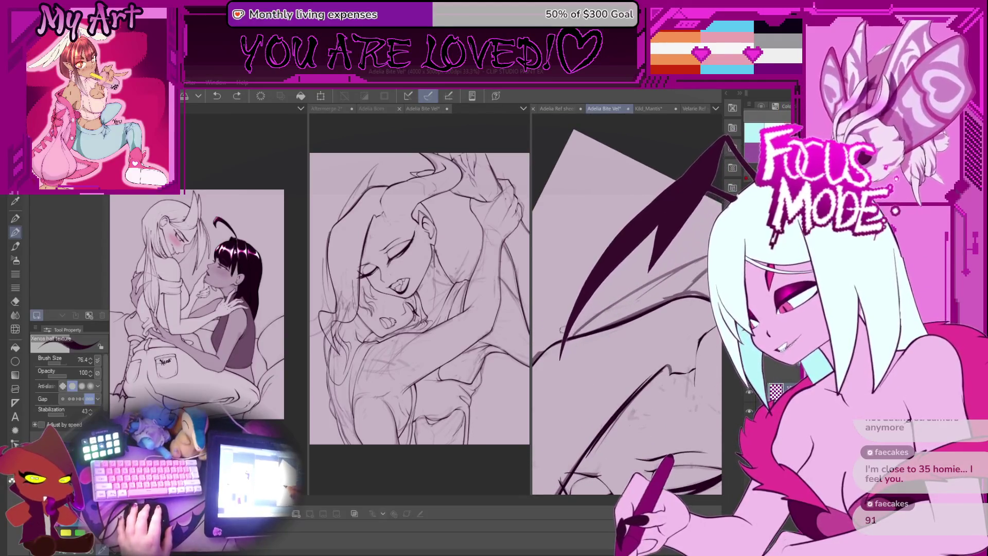
left_click_drag(623, 312, 564, 357)
key("ctrl+z")
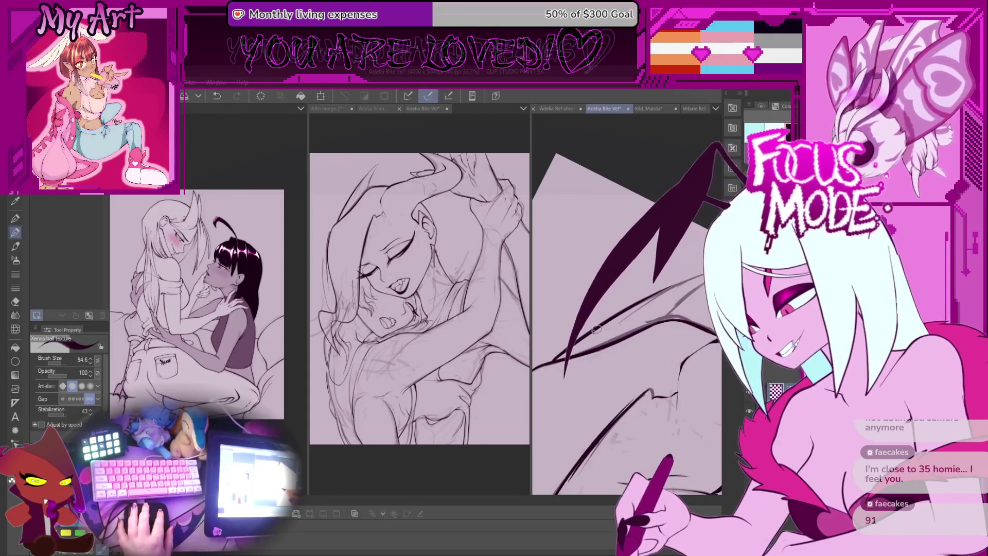
mouse_move(571, 380)
left_mouse_down()
mouse_move(638, 309)
mouse_move(700, 277)
left_mouse_up()
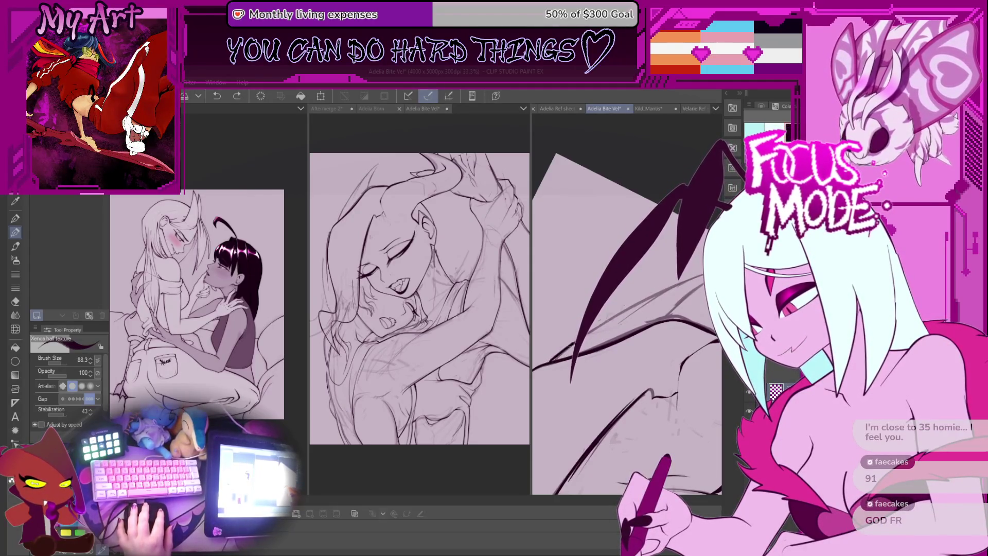
left_click_drag(663, 288, 625, 339)
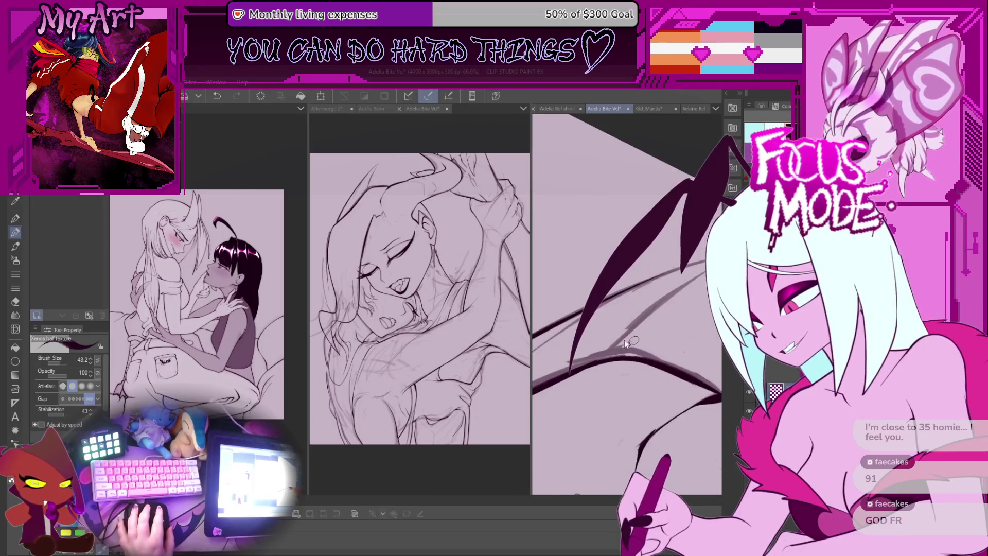
key("ctrl+z")
left_click_drag(712, 170, 599, 360)
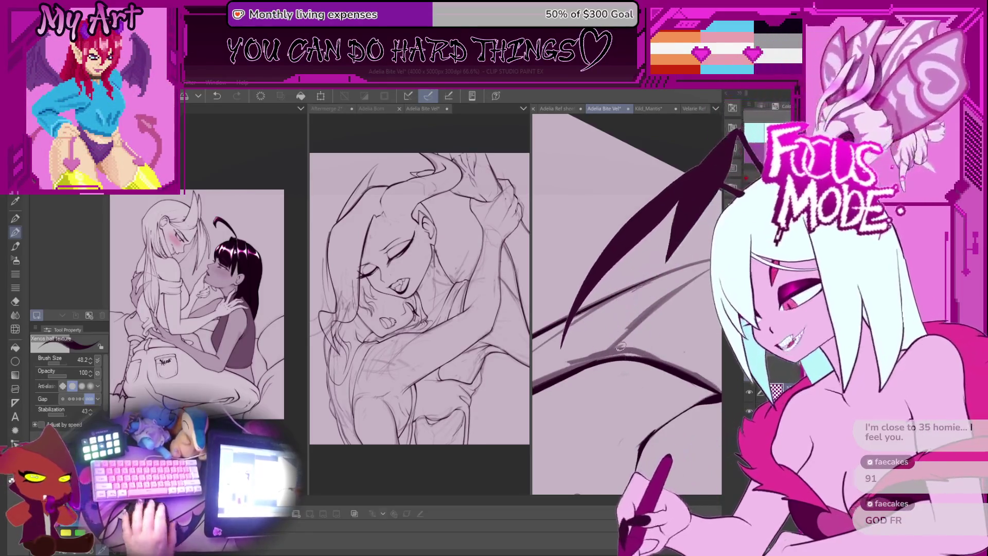
Ink the diagonal wing bone line, undoing the strokes that missed
left_click_drag(620, 357, 606, 364)
left_click_drag(624, 335, 595, 359)
mouse_move(569, 390)
left_mouse_down()
mouse_move(610, 293)
mouse_move(587, 335)
left_mouse_up()
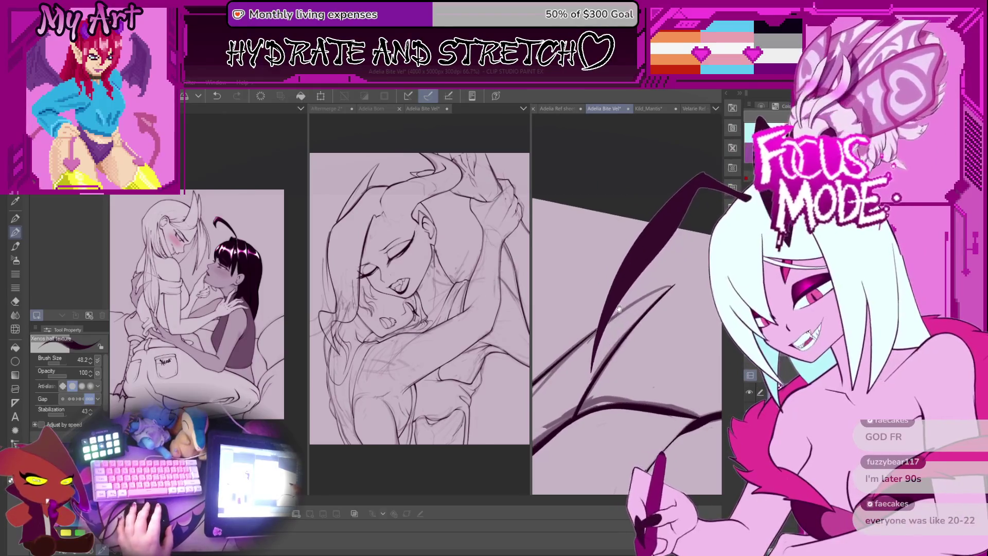
key("ctrl+z")
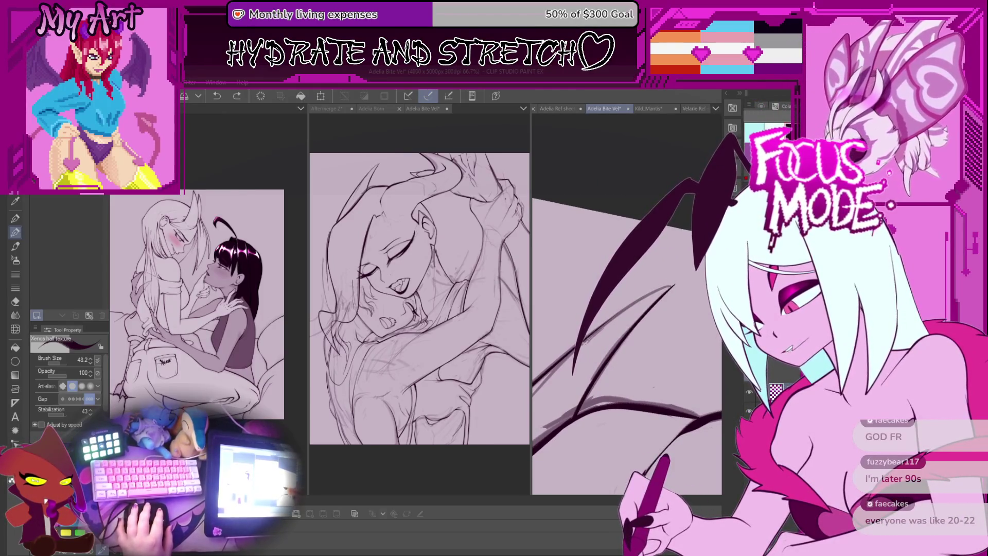
key("ctrl+z")
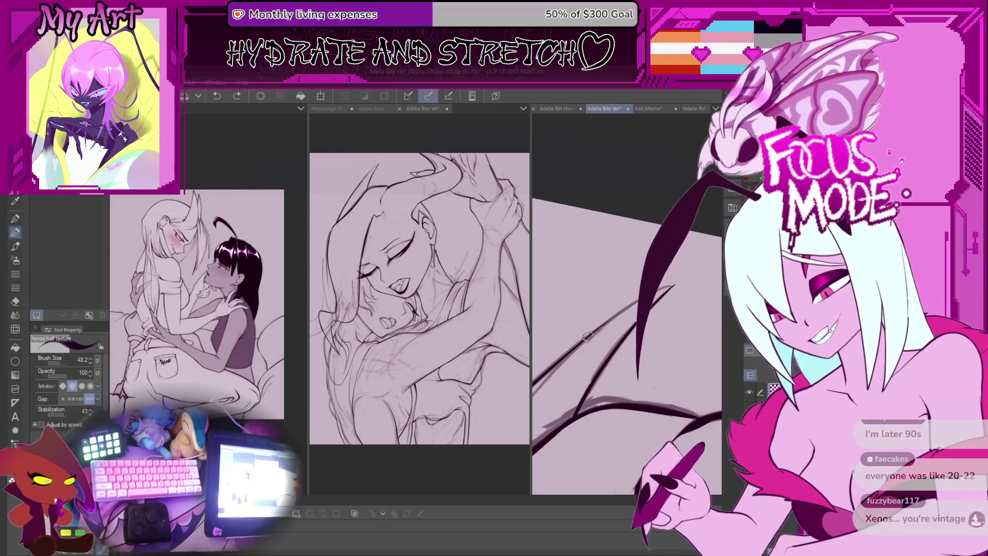
scroll(640, 289, "up", 2)
key("ctrl+y")
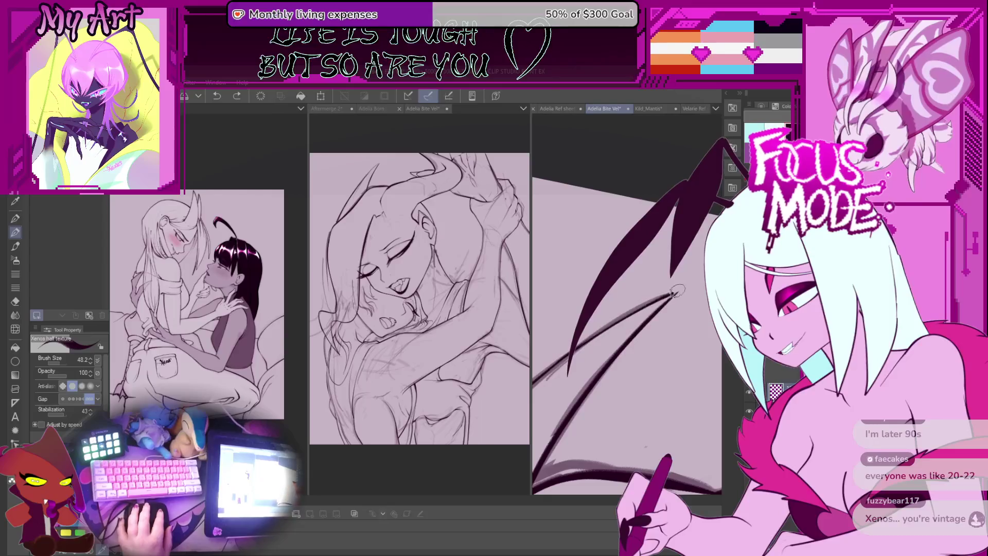
Rotate and zoom in closer on the wing, removing one more stray stroke
mouse_move(671, 297)
left_mouse_down()
mouse_move(686, 311)
mouse_move(609, 381)
mouse_move(660, 309)
left_mouse_up()
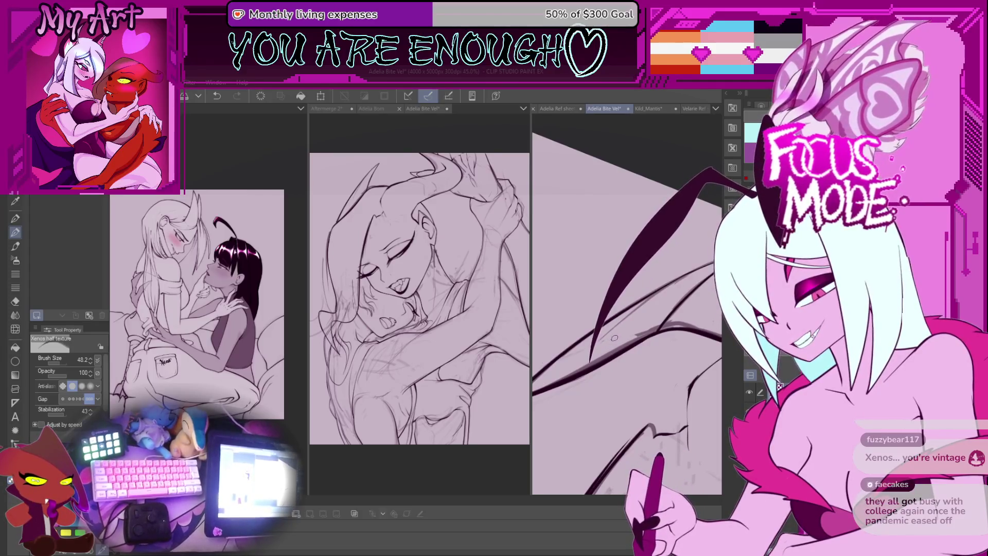
left_click_drag(613, 338, 591, 364)
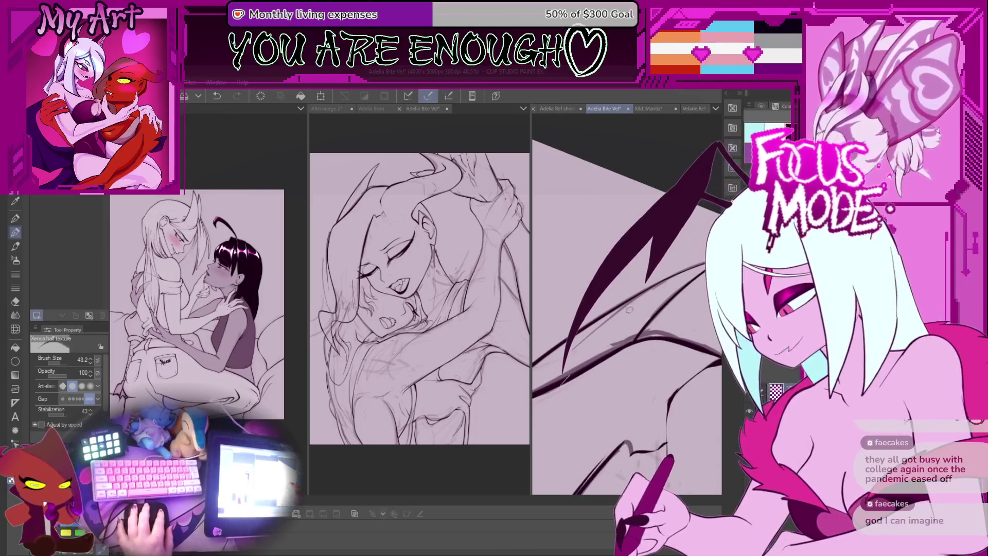
key("ctrl+z")
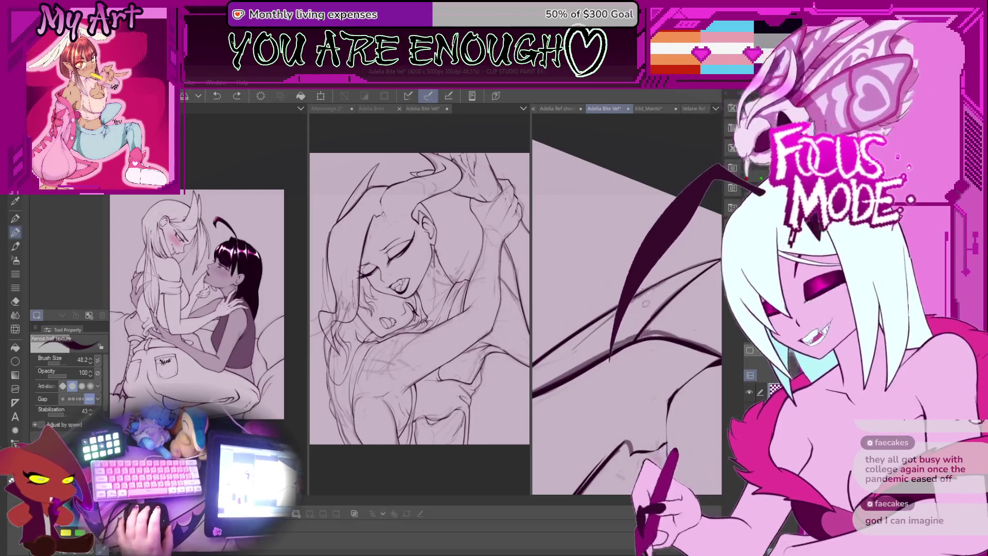
left_click_drag(643, 302, 637, 303)
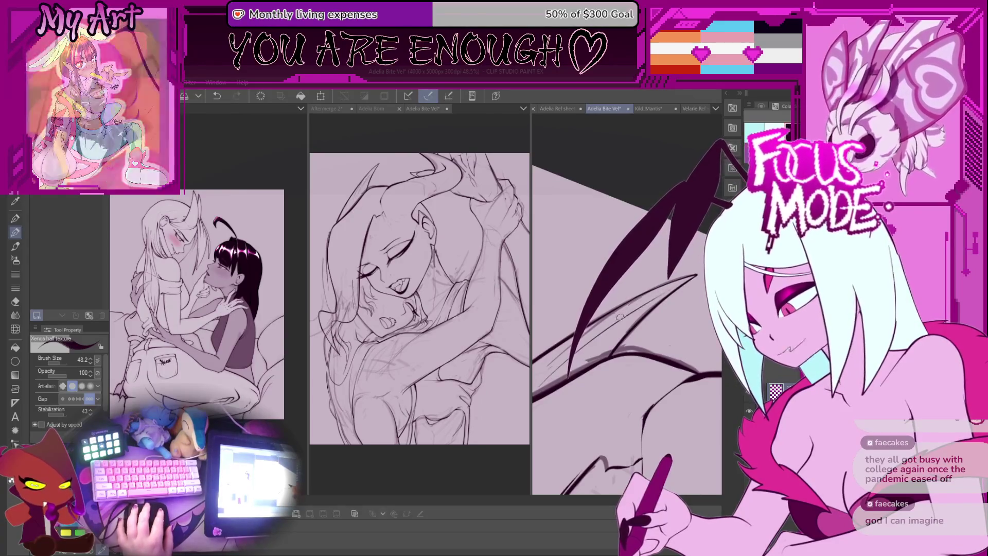
scroll(643, 330, "up", 2)
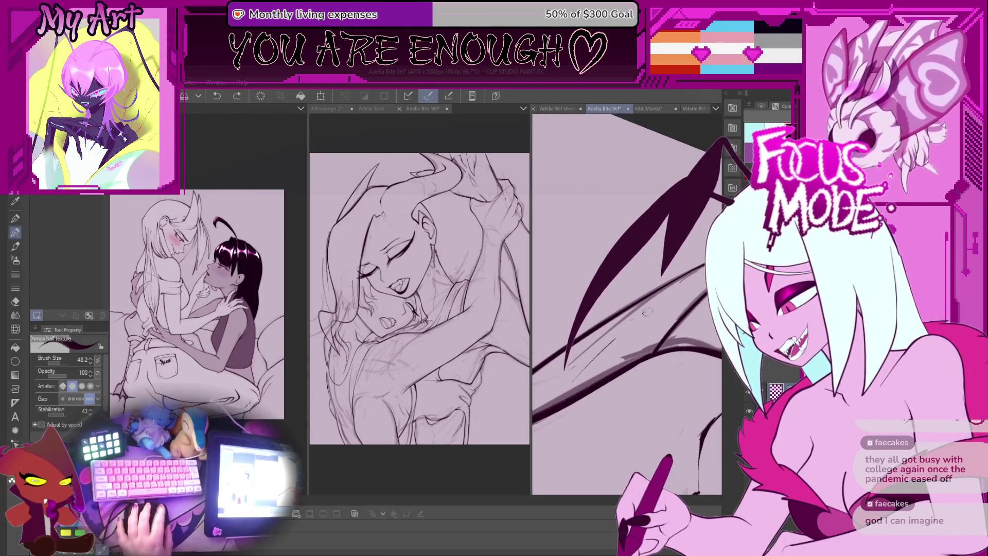
scroll(633, 323, "up", 2)
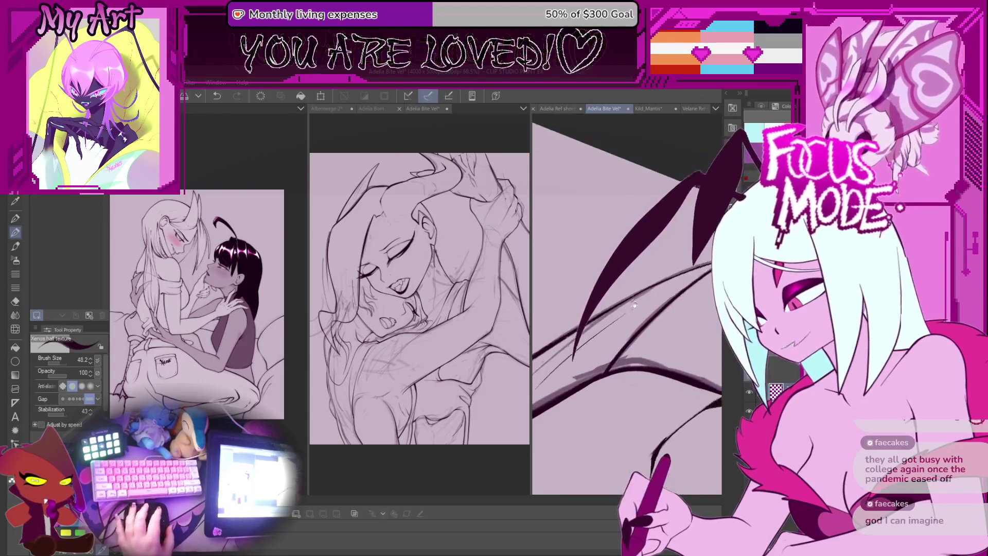
left_click_drag(642, 301, 589, 336)
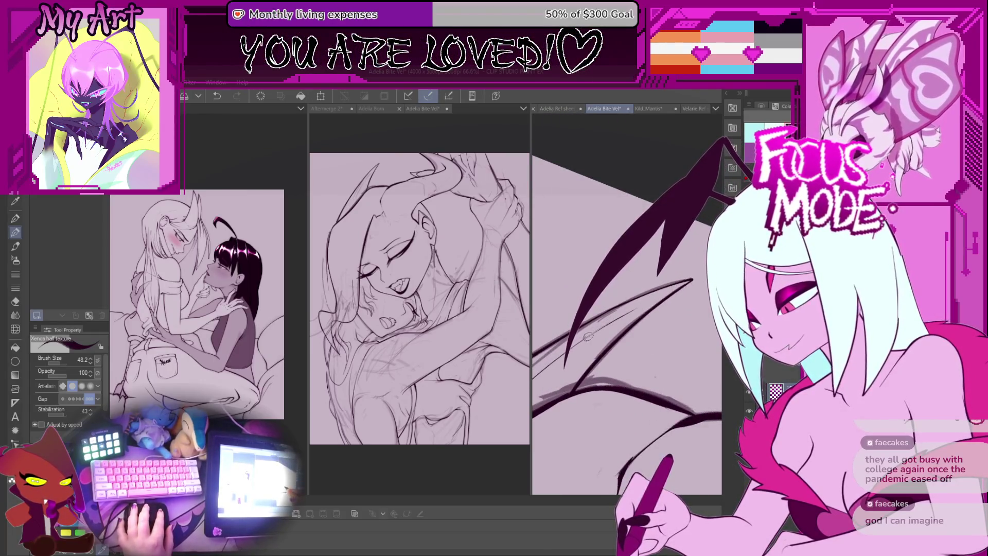
scroll(666, 292, "down", 4)
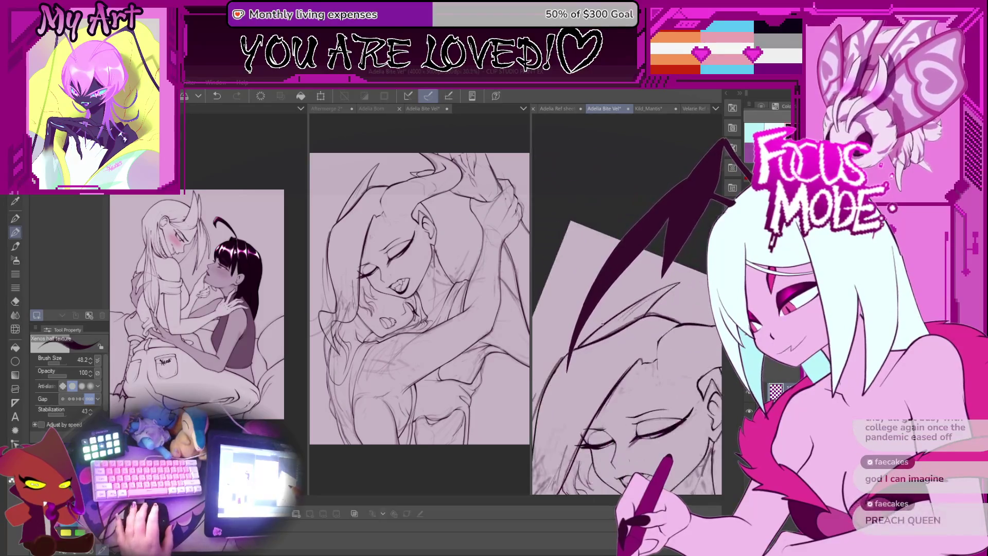
left_click_drag(617, 350, 625, 303)
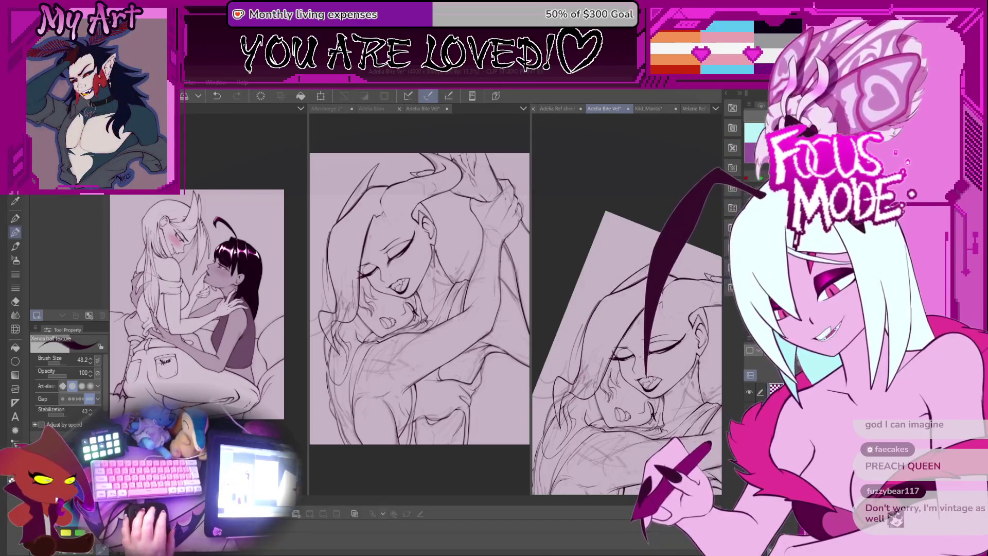
left_click_drag(626, 304, 628, 312)
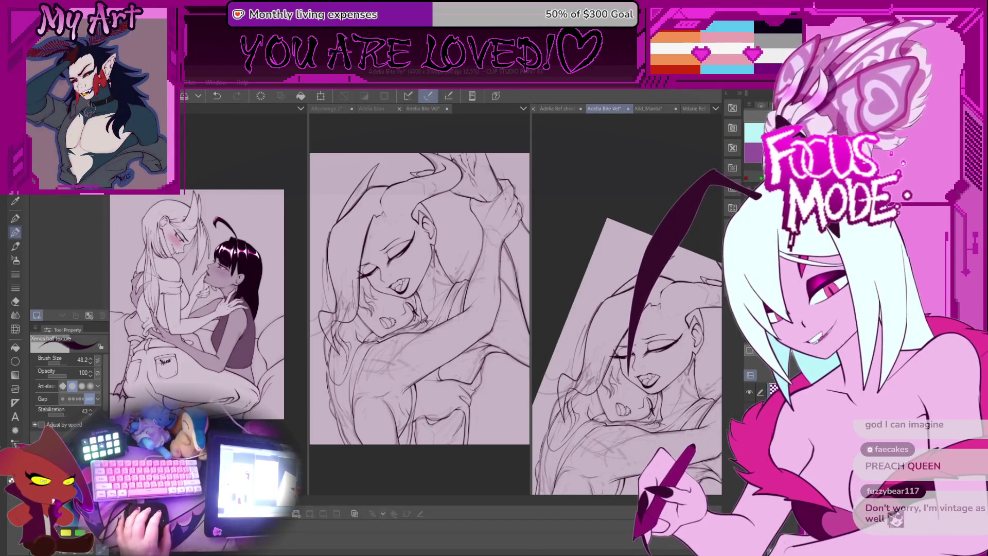
mouse_move(628, 312)
left_mouse_down()
mouse_move(602, 230)
mouse_move(625, 369)
mouse_move(585, 403)
mouse_move(562, 401)
mouse_move(584, 408)
left_mouse_up()
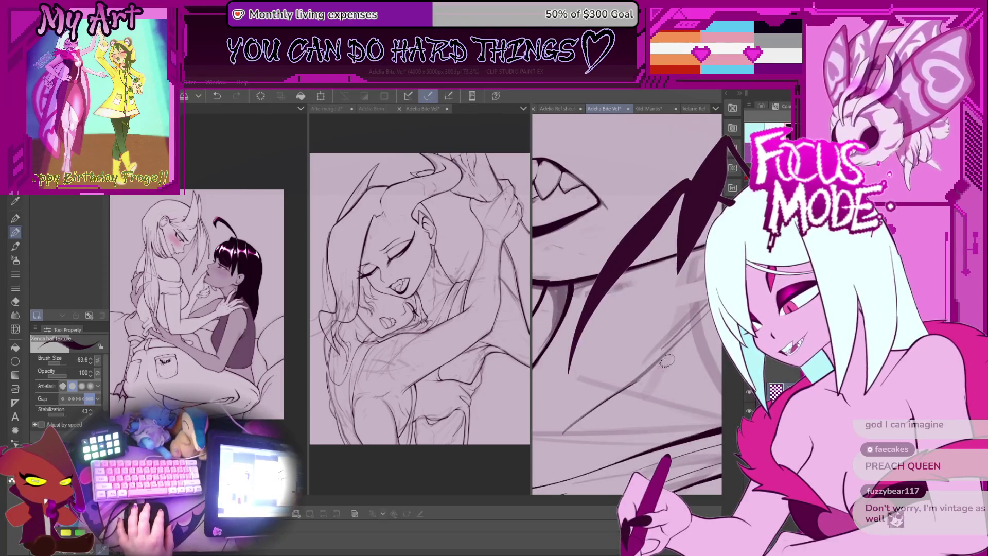
left_click_drag(680, 332, 575, 394)
Redraw the wing's leading edge as a thicker stroke reaching further upward, then enlarge the brush slightly
key("ctrl+z")
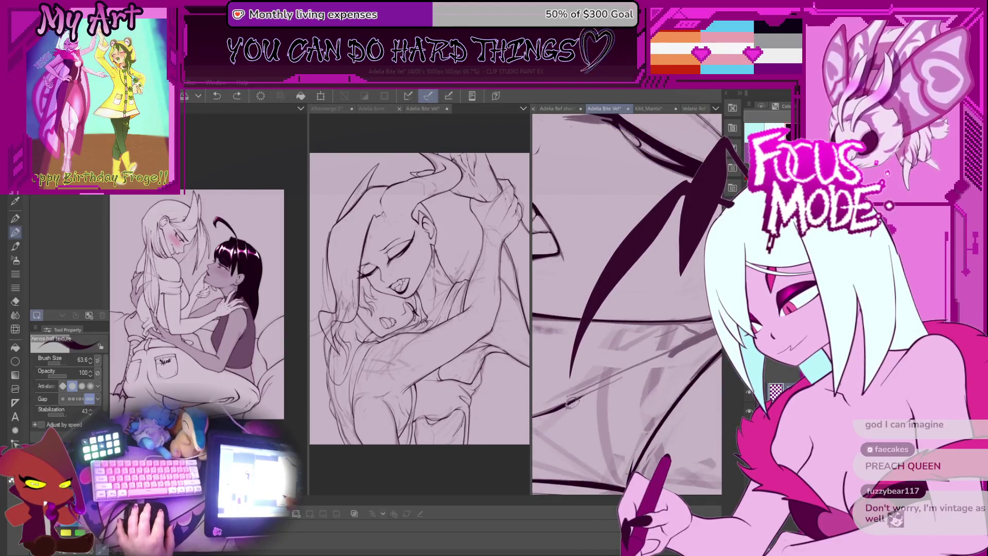
left_click_drag(581, 393, 669, 355)
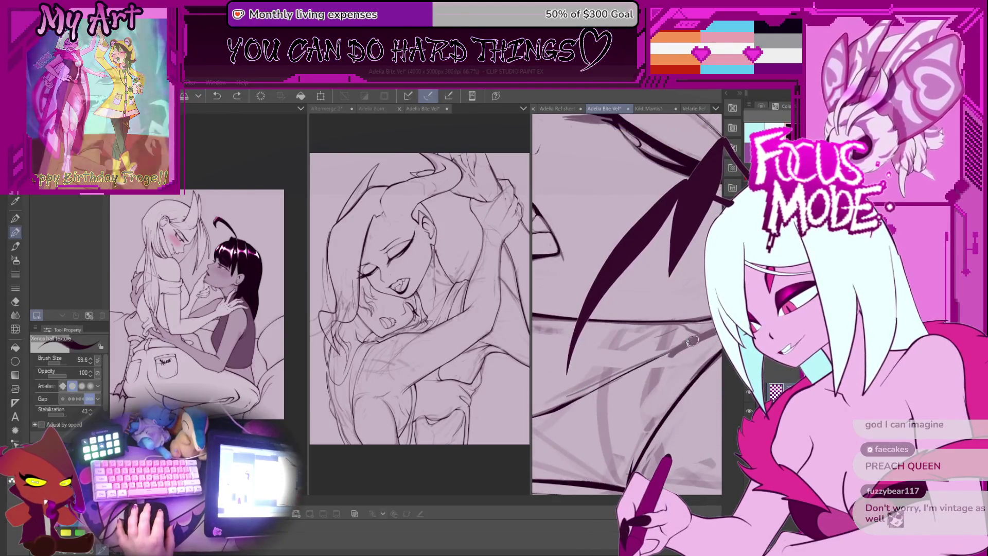
key("ctrl+z")
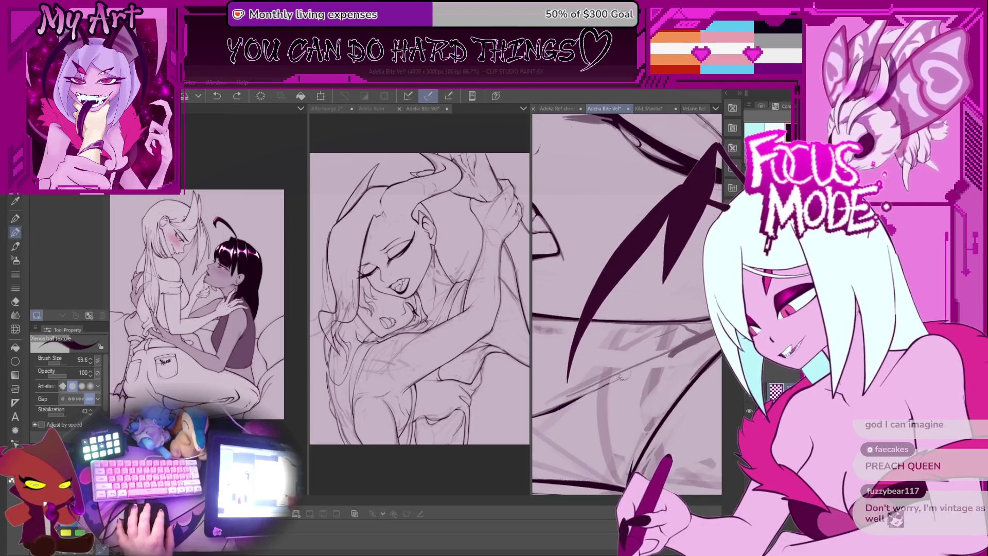
key("minus")
key("minus")
key("minus")
key("minus")
key("minus")
key("minus")
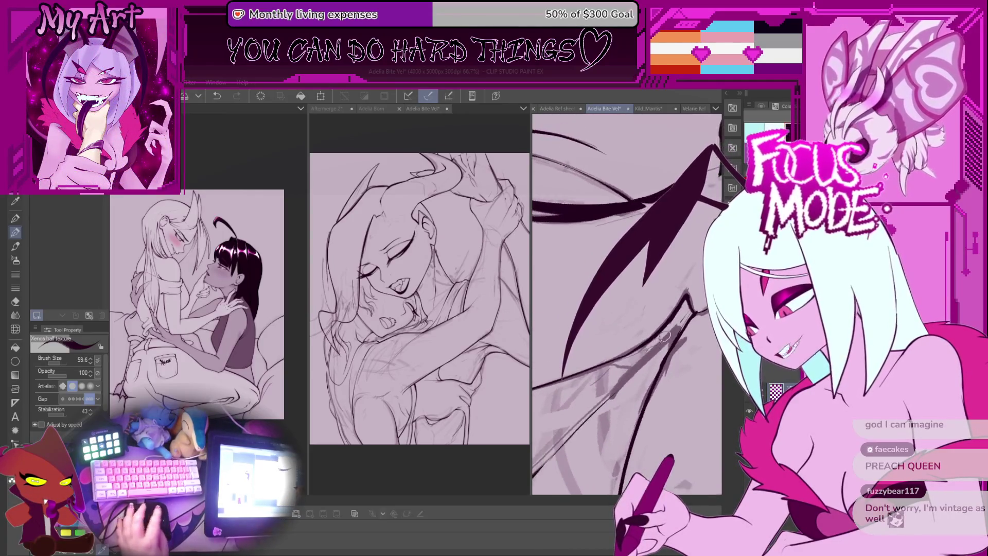
key("minus")
key("minus")
key("minus")
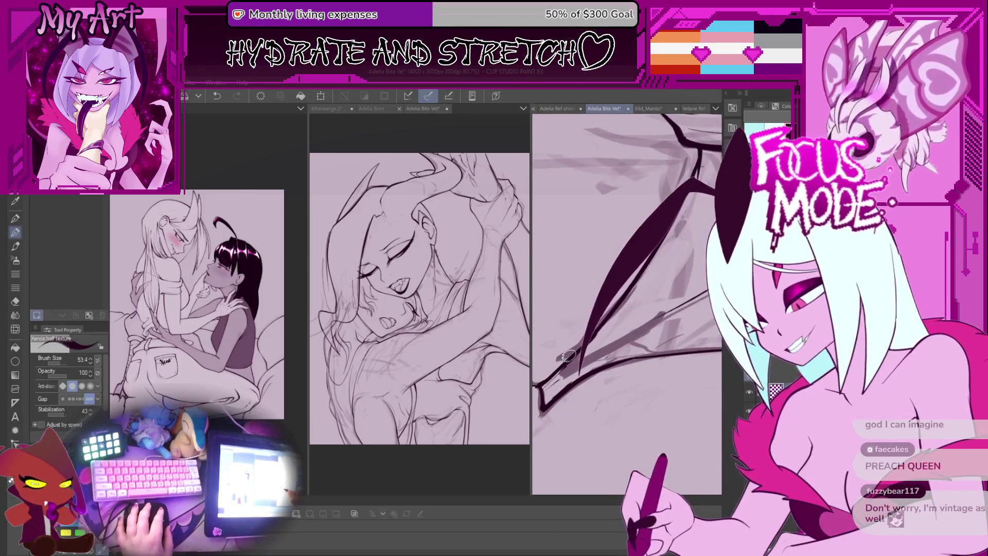
left_click_drag(569, 360, 718, 152)
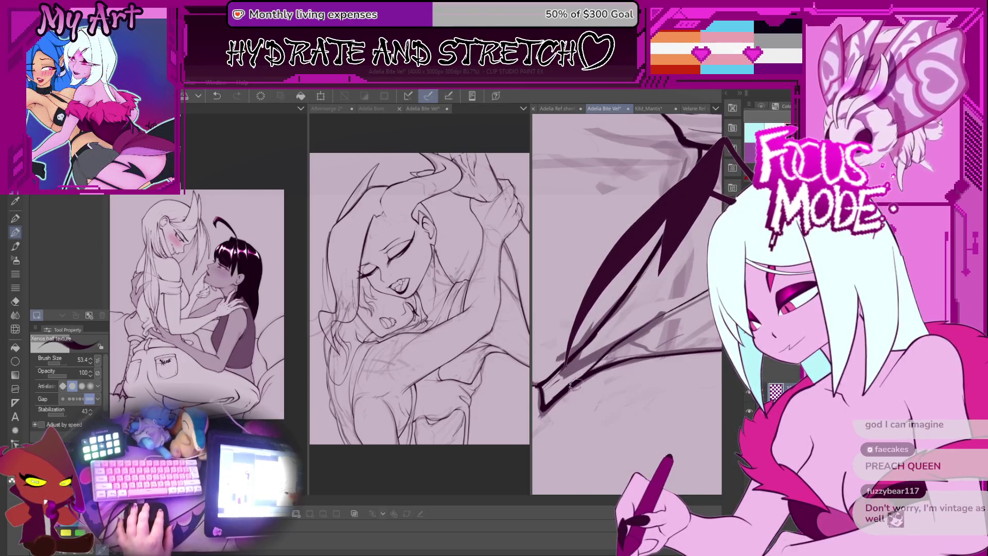
key("minus")
key("minus")
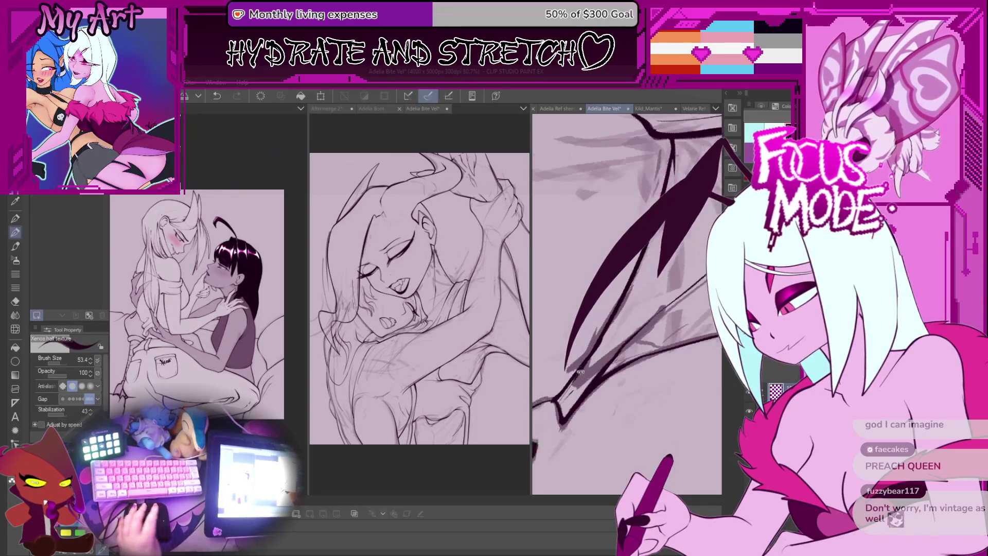
key("bracketright")
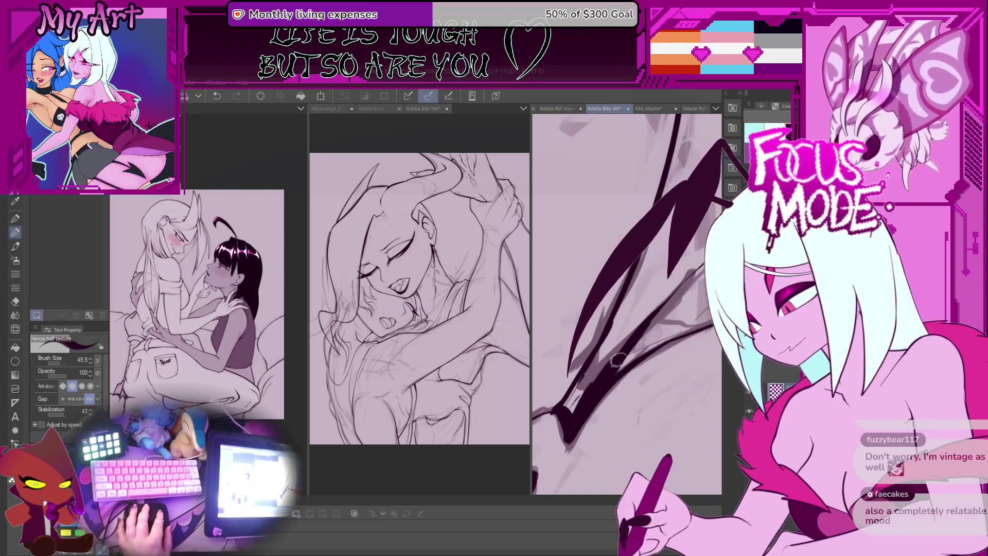
With brush size 31.2 and the wing turned upright, try sweeping strokes up the wing
key("minus")
key("bracketleft")
key("bracketleft")
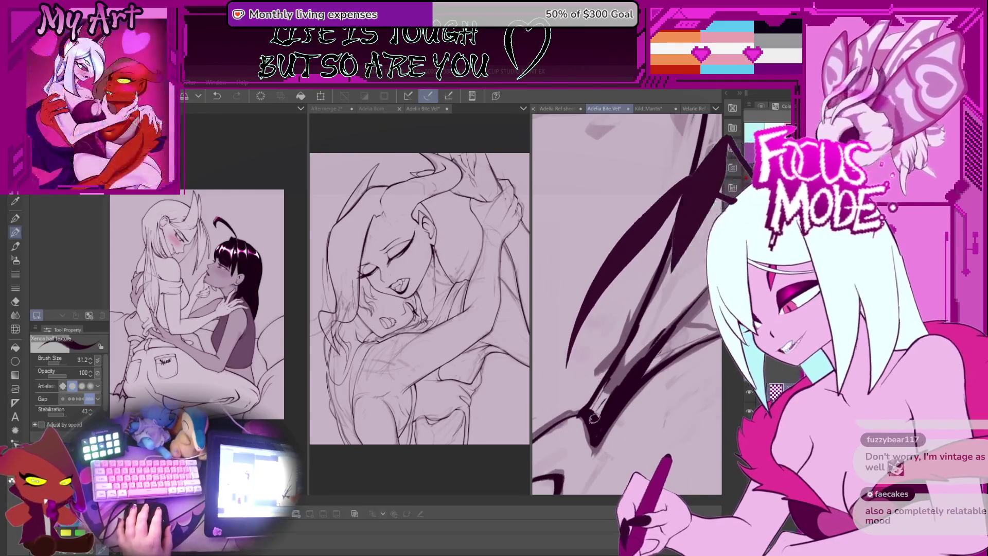
key("minus")
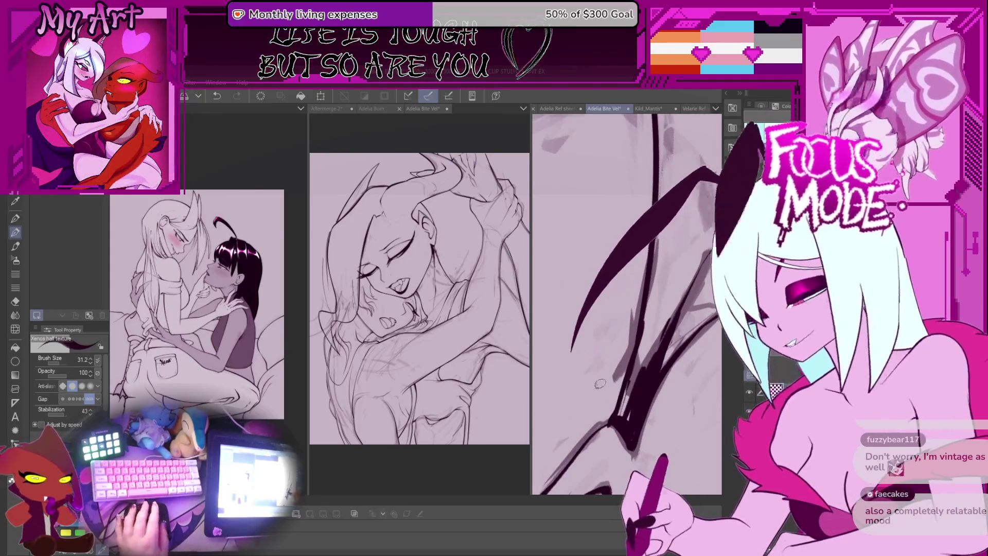
left_click_drag(568, 370, 677, 255)
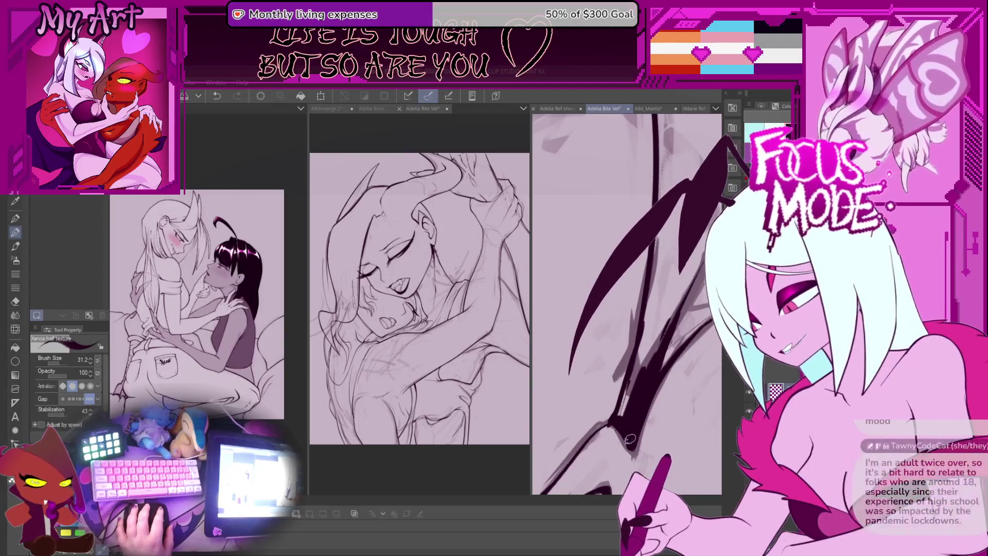
key("asciicircum")
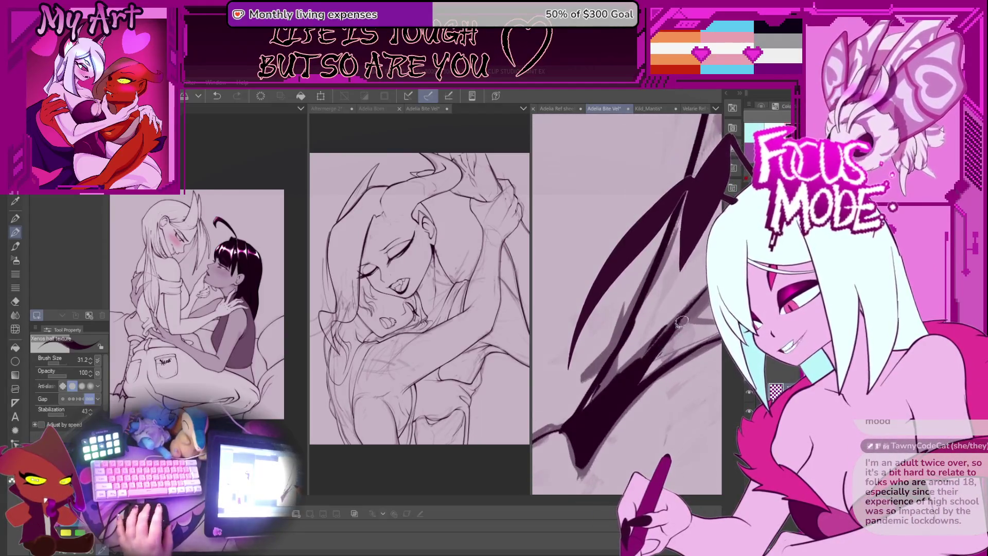
key("ctrl+z")
key("ctrl+y")
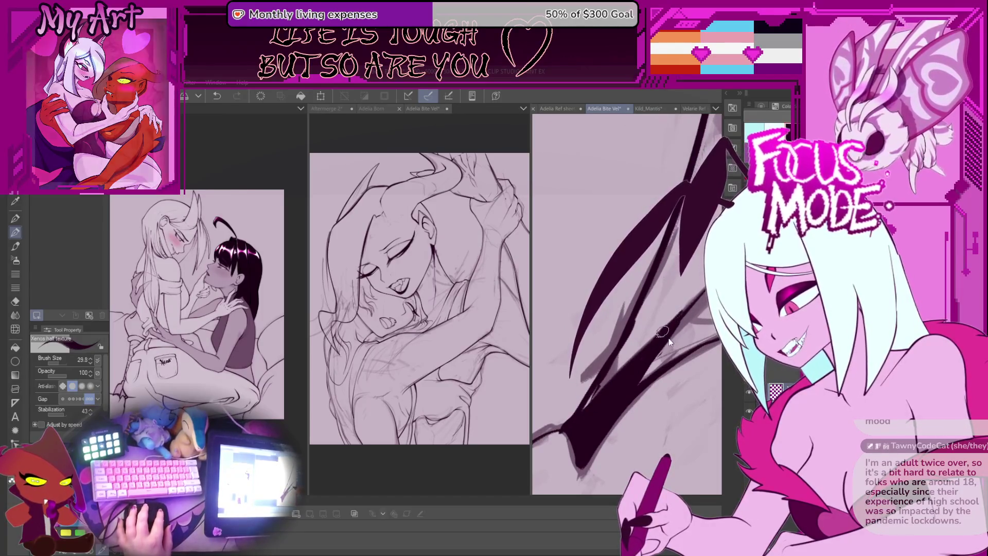
key("ctrl+z")
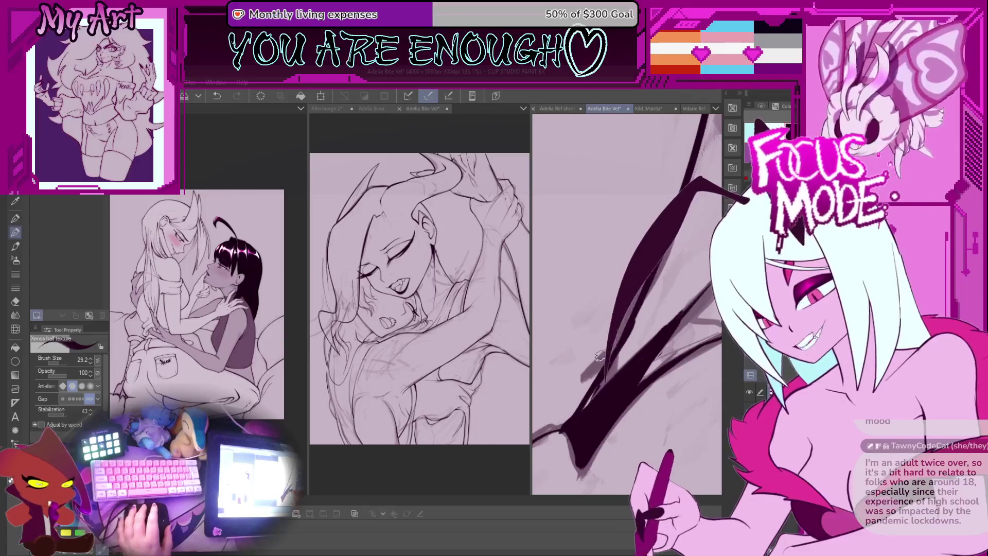
mouse_move(643, 252)
left_mouse_down()
mouse_move(613, 380)
mouse_move(647, 345)
left_mouse_up()
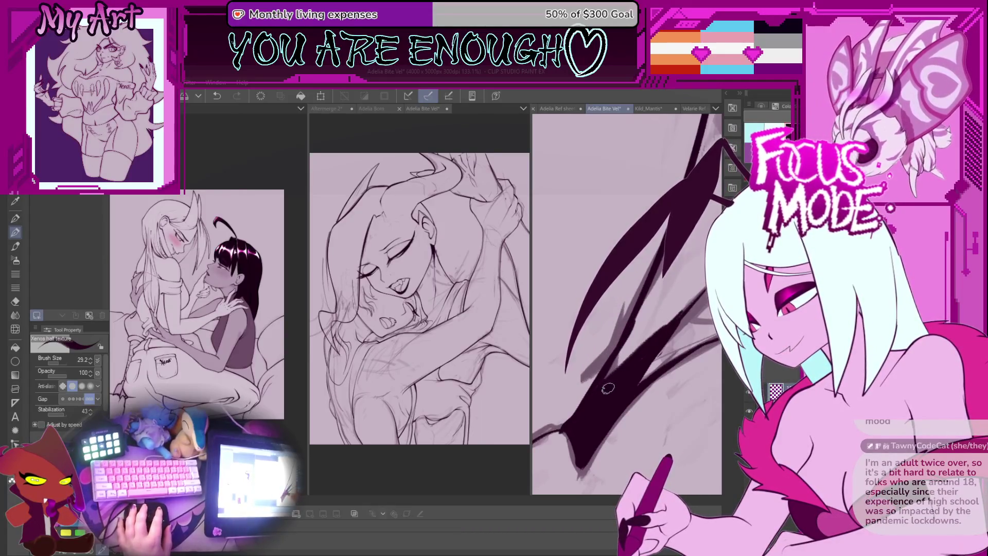
Remove the thick wing strokes, resize the brush, and redraw the inner wing line in a cleaner shape
key("ctrl+z")
key("ctrl+z")
key("ctrl+z")
key("ctrl+z")
key("ctrl+z")
key("ctrl+z")
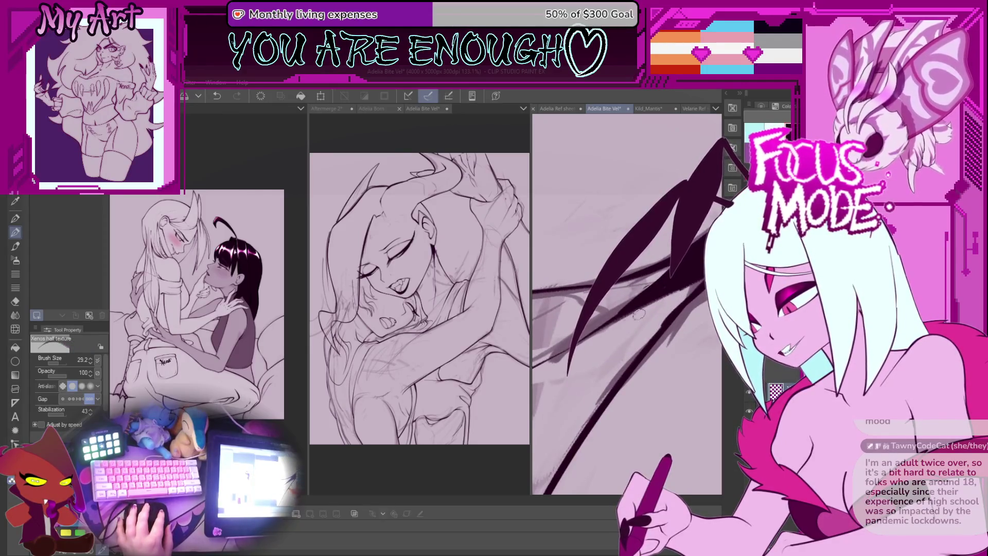
key("ctrl+z")
key("ctrl+z")
key("ctrl+z")
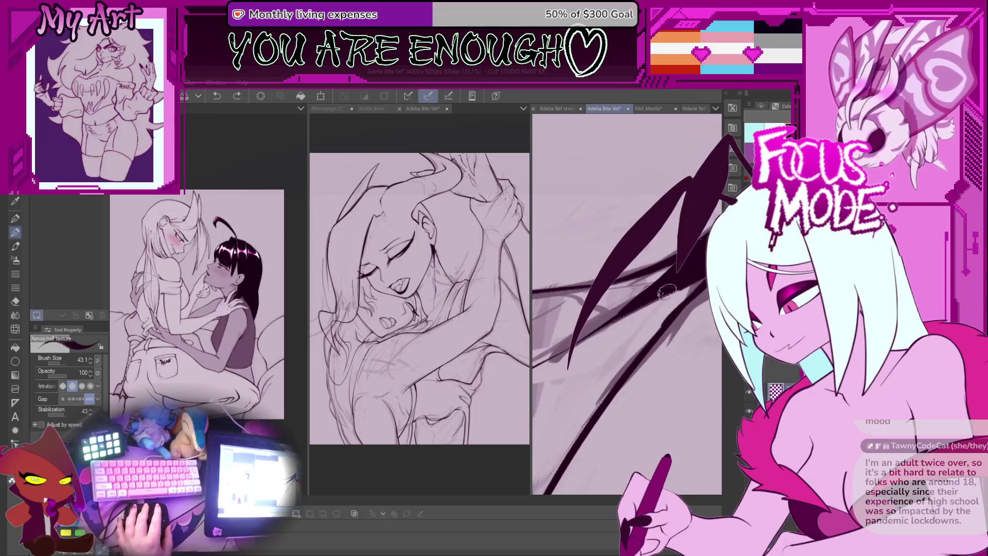
key("bracketright")
key("bracketleft")
key("bracketleft")
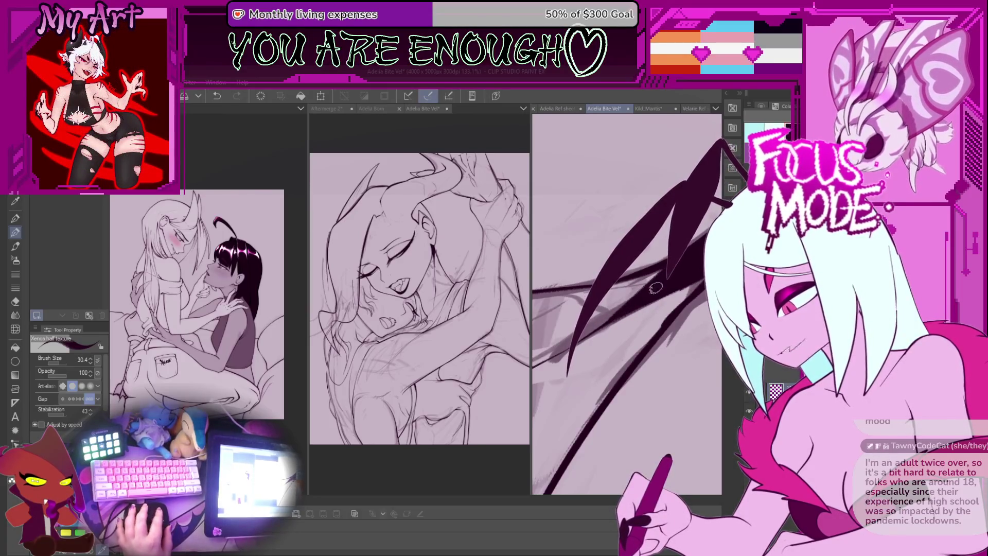
key("ctrl+z")
key("ctrl+z")
key("ctrl+z")
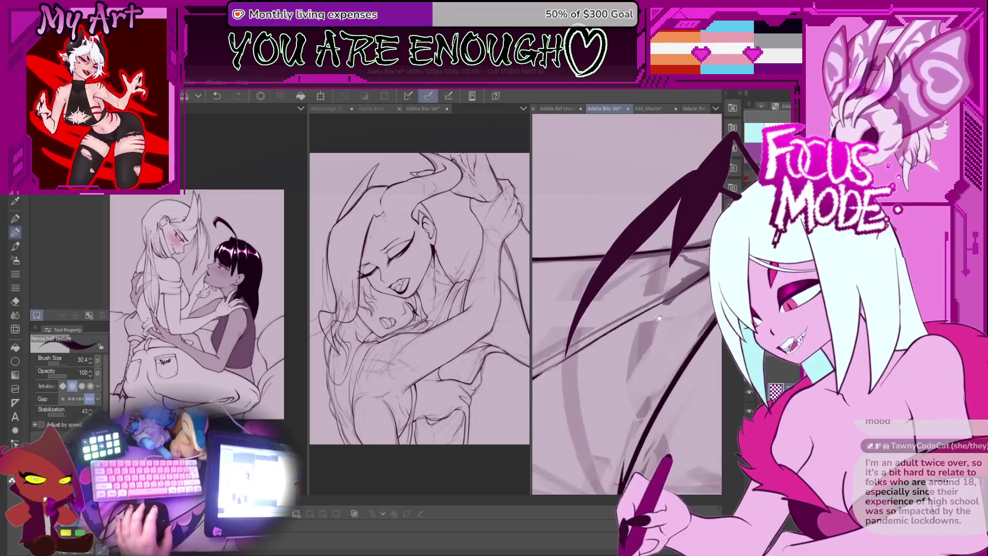
key("ctrl+z")
key("ctrl+z")
key("ctrl+z")
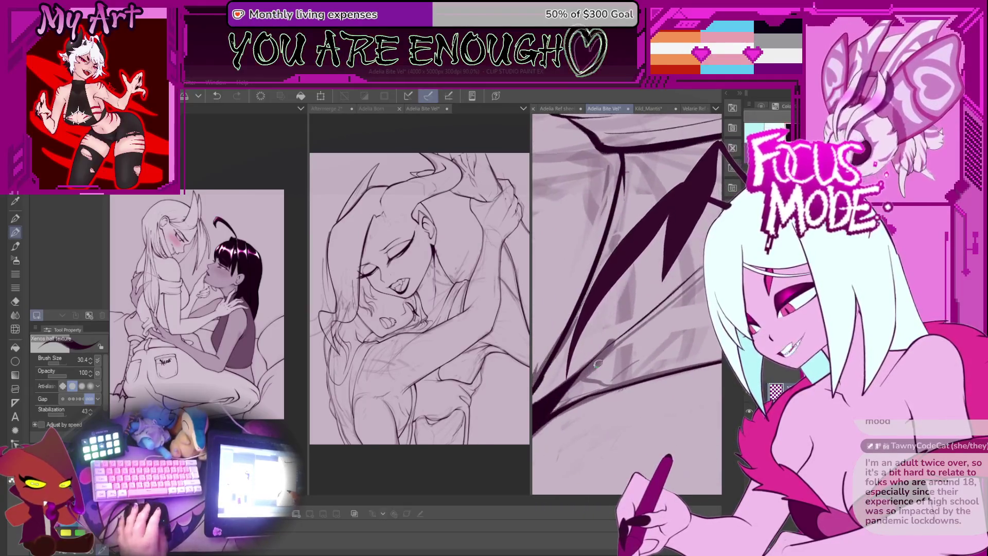
key("ctrl+z")
key("ctrl+z")
key("ctrl+z")
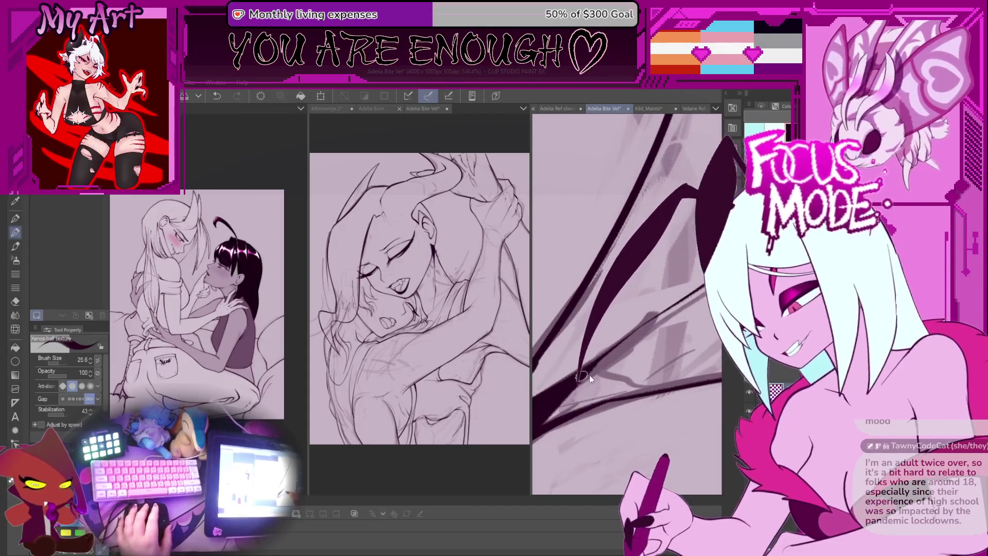
key("bracketleft")
key("bracketleft")
key("bracketleft")
key("ctrl+z")
key("ctrl+z")
key("ctrl+z")
key("bracketright")
key("bracketright")
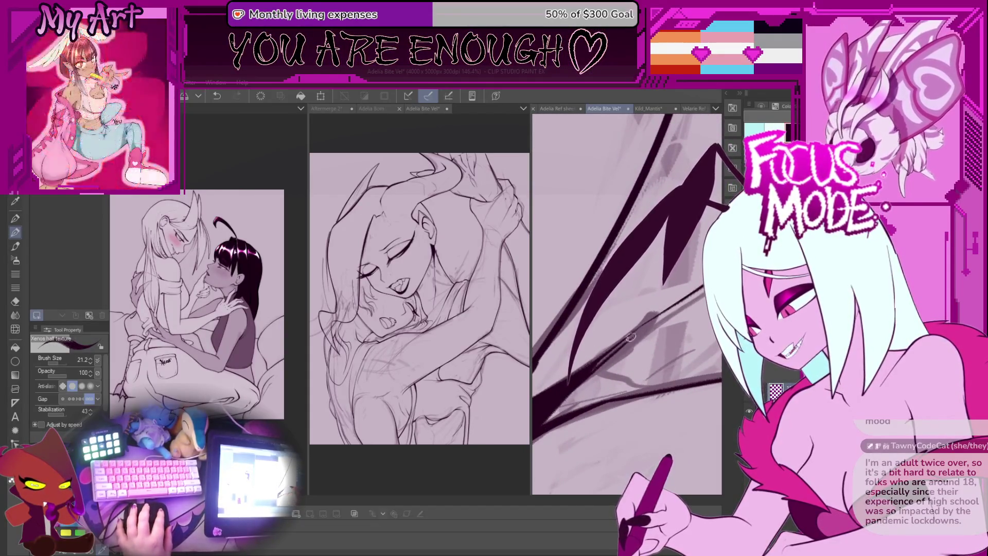
left_click_drag(664, 258, 591, 365)
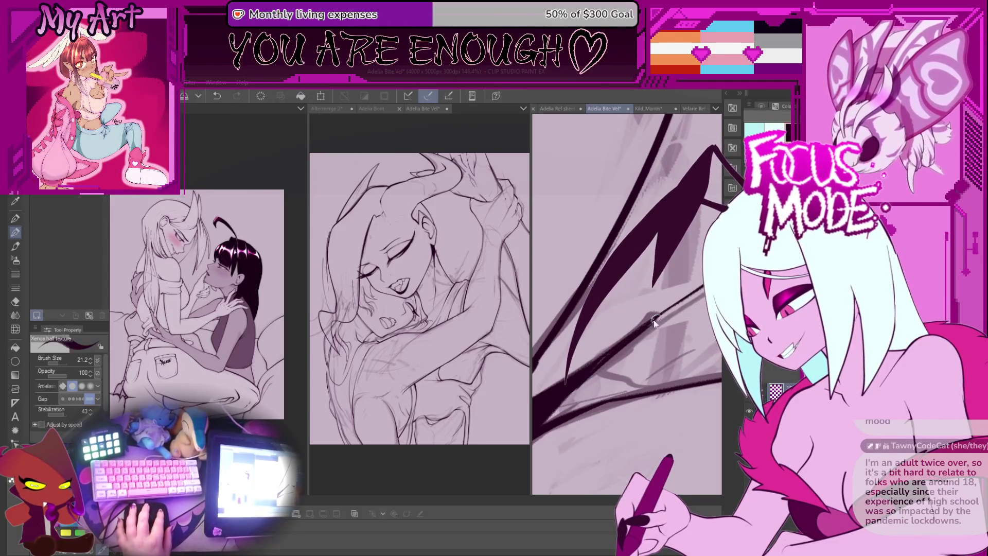
key("ctrl+z")
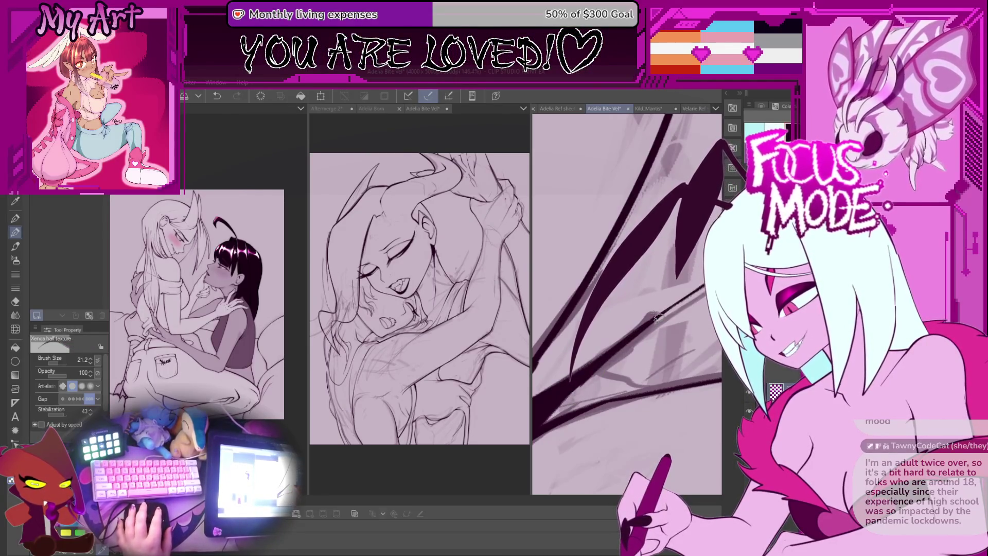
scroll(632, 341, "down", 5)
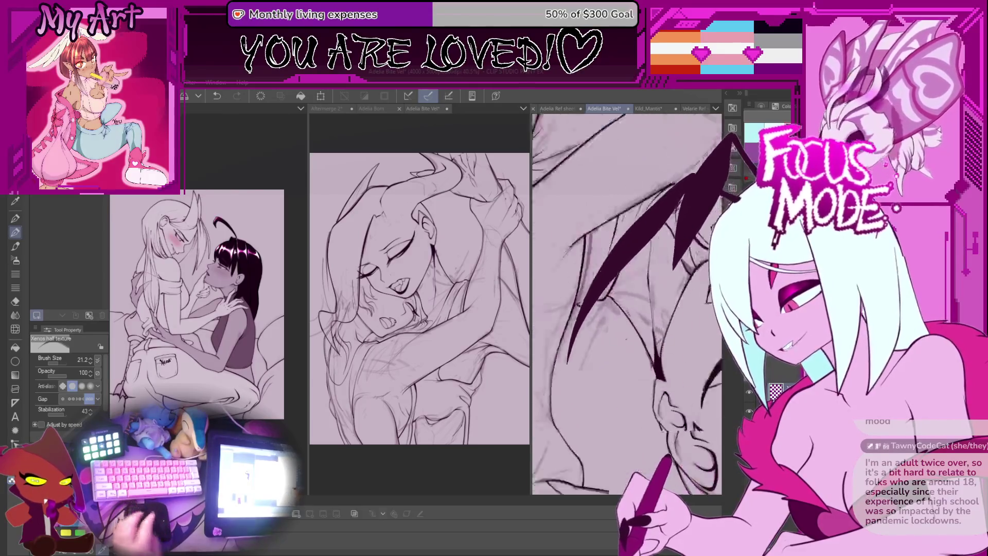
Rotate and zoom onto the two faces and set the brush size to 66.6
left_click_drag(646, 341, 669, 309)
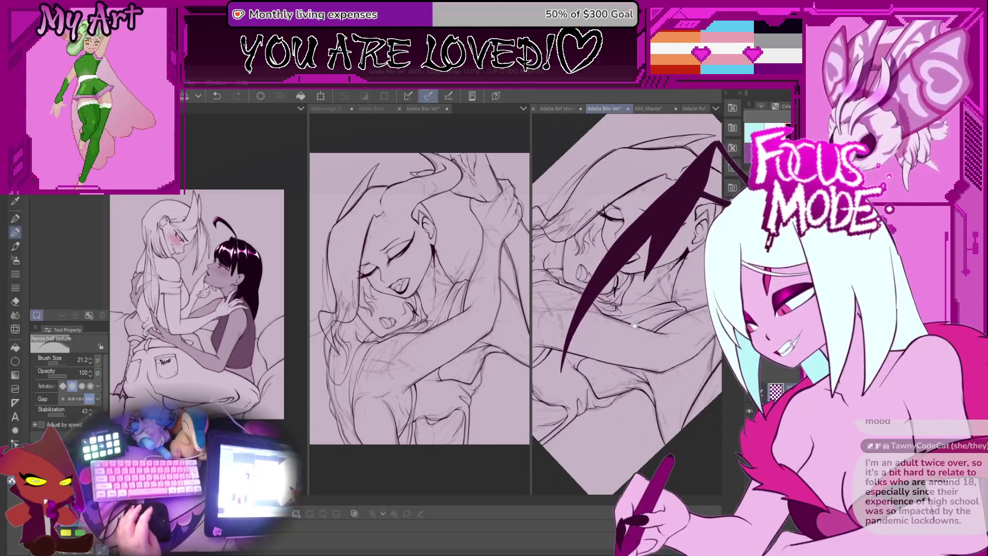
scroll(627, 303, "up", 3)
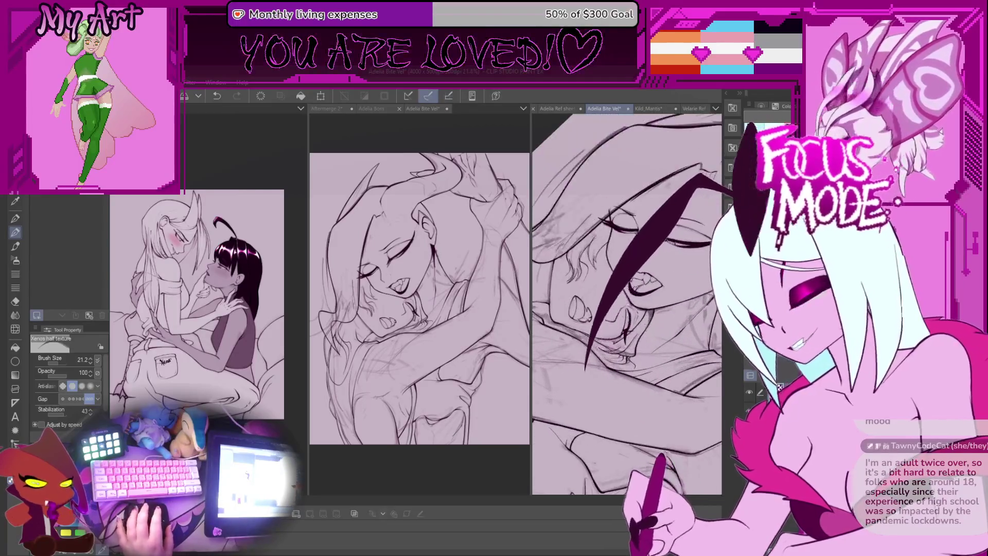
left_click_drag(628, 304, 592, 319)
scroll(593, 318, "up", 3)
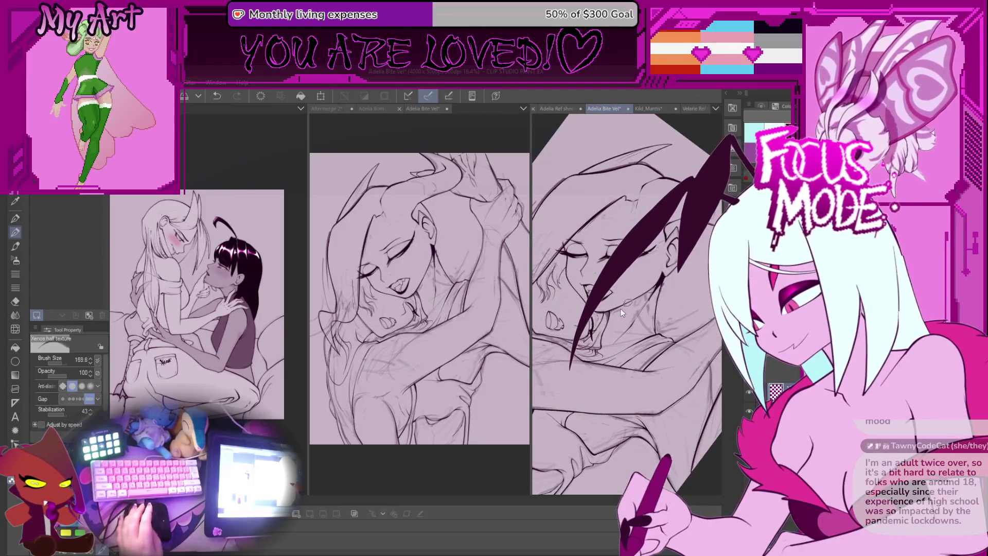
scroll(600, 324, "up", 2)
key("bracketleft")
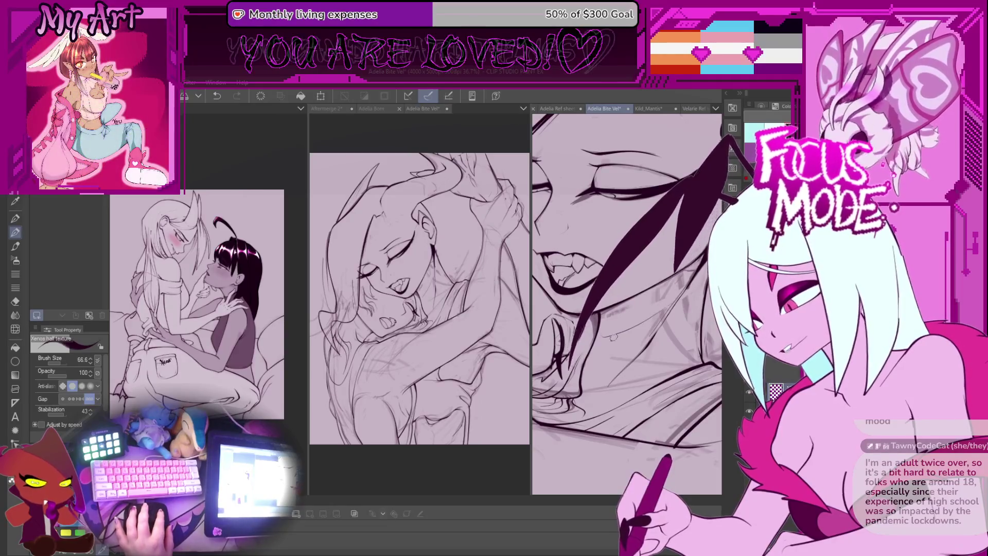
Add an ink stroke near the face, turn the drawing upright, and show the rough sketch layer
left_click_drag(664, 299, 685, 276)
scroll(684, 276, "down", 5)
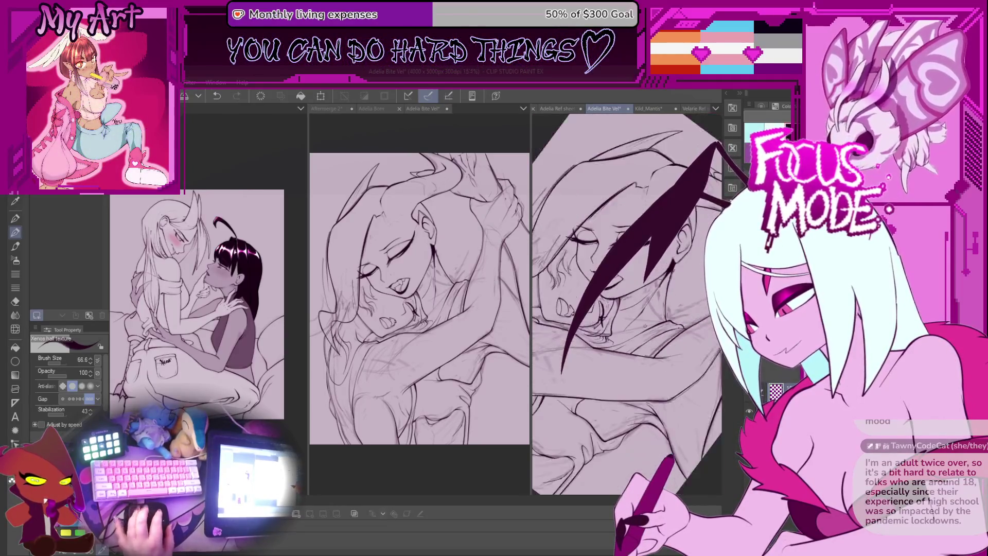
scroll(628, 298, "up", 5)
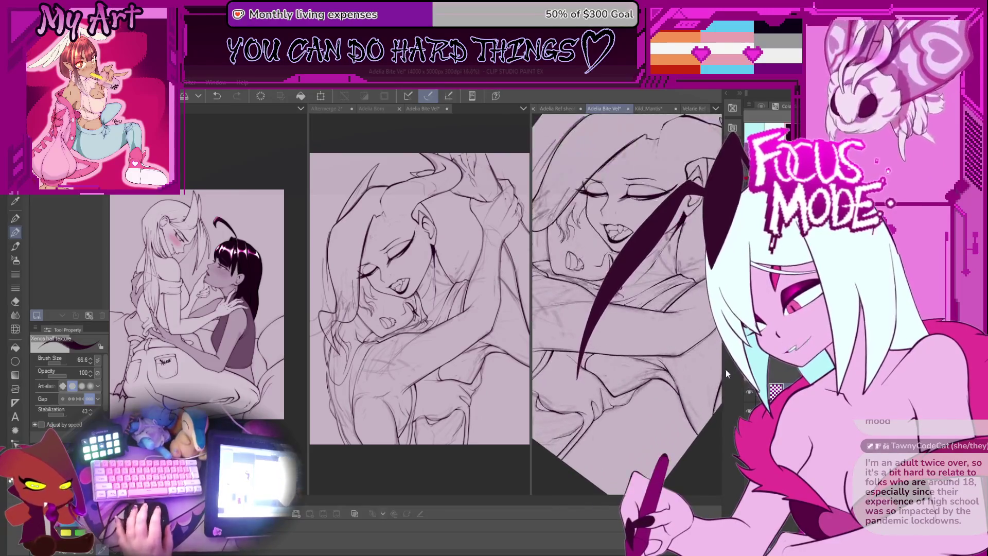
scroll(621, 316, "down", 4)
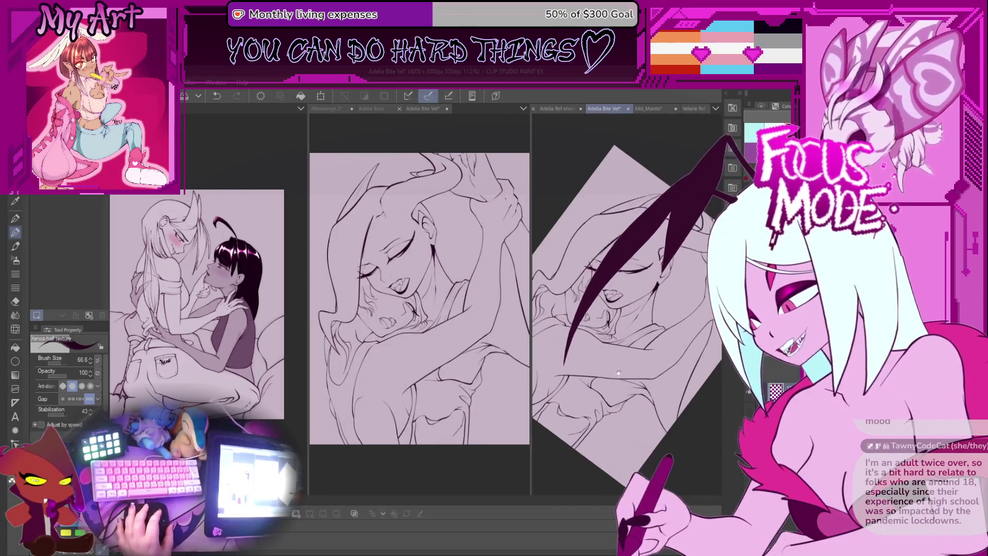
left_click_drag(621, 316, 651, 352)
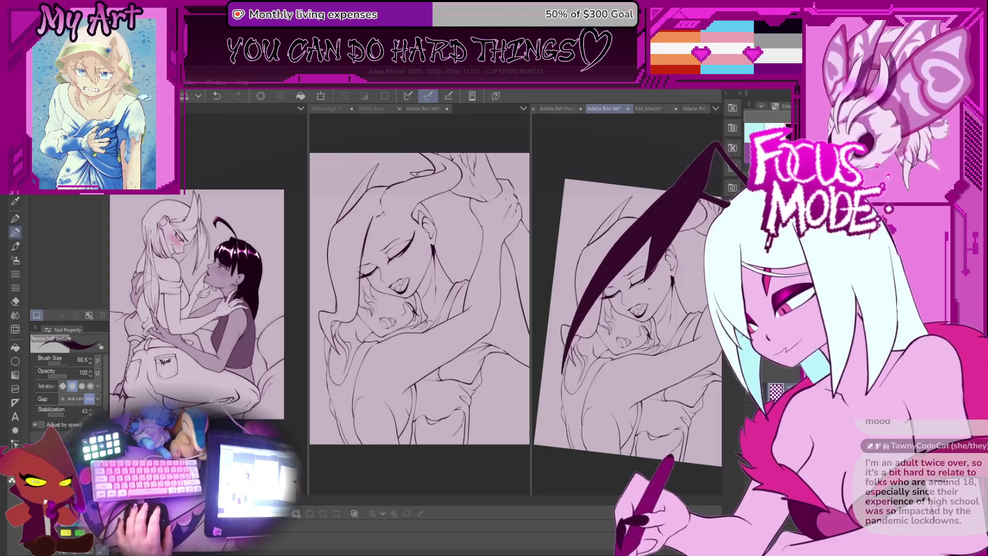
scroll(647, 300, "up", 2)
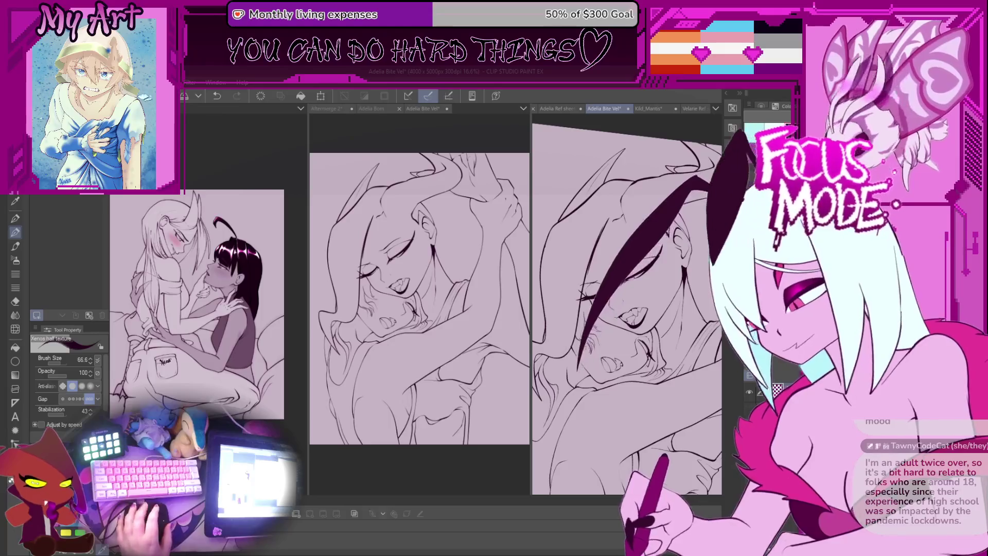
left_click(779, 387)
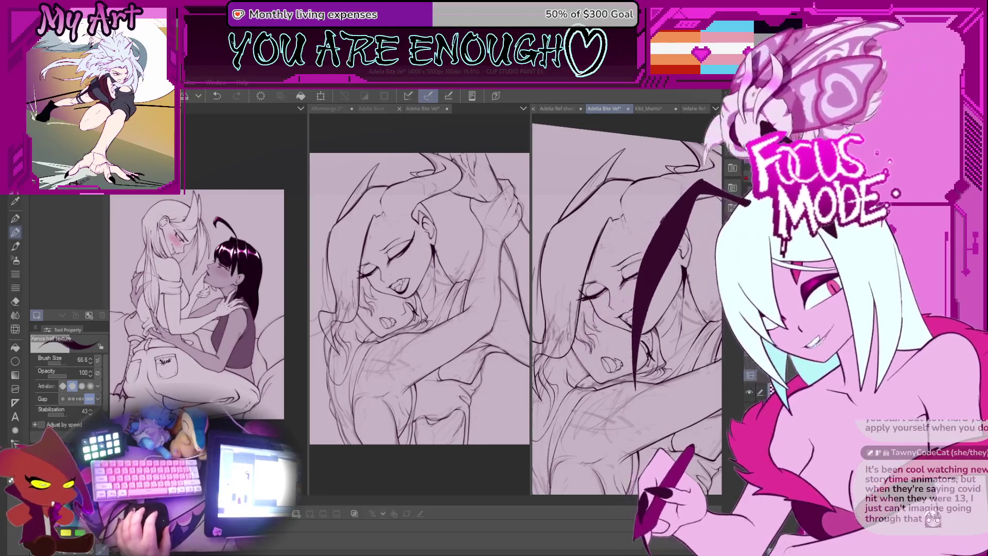
Rotate the view around the face and ink dark strokes along the hair strand
key("minus")
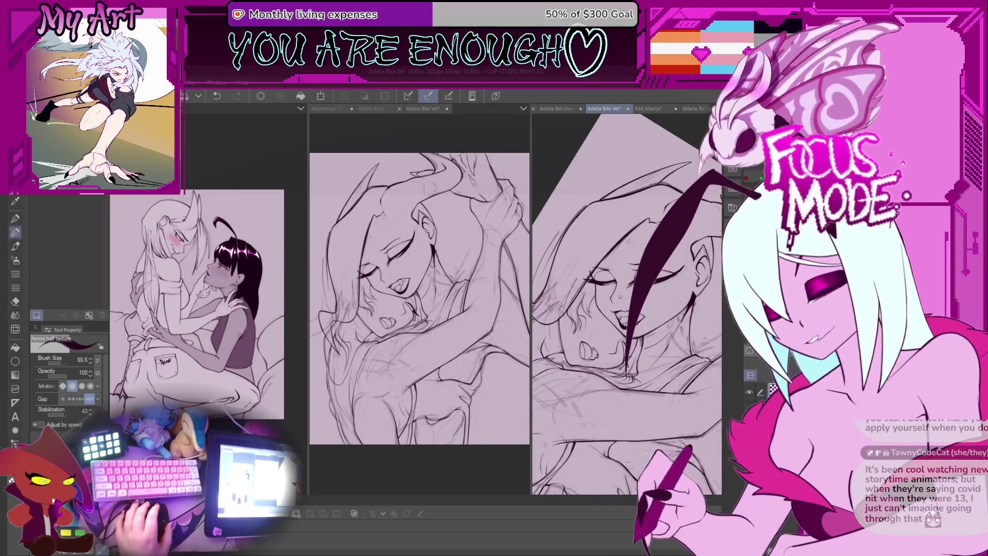
key("ctrl+plus")
scroll(577, 278, "up", 3)
left_click_drag(571, 361, 634, 336)
key("minus")
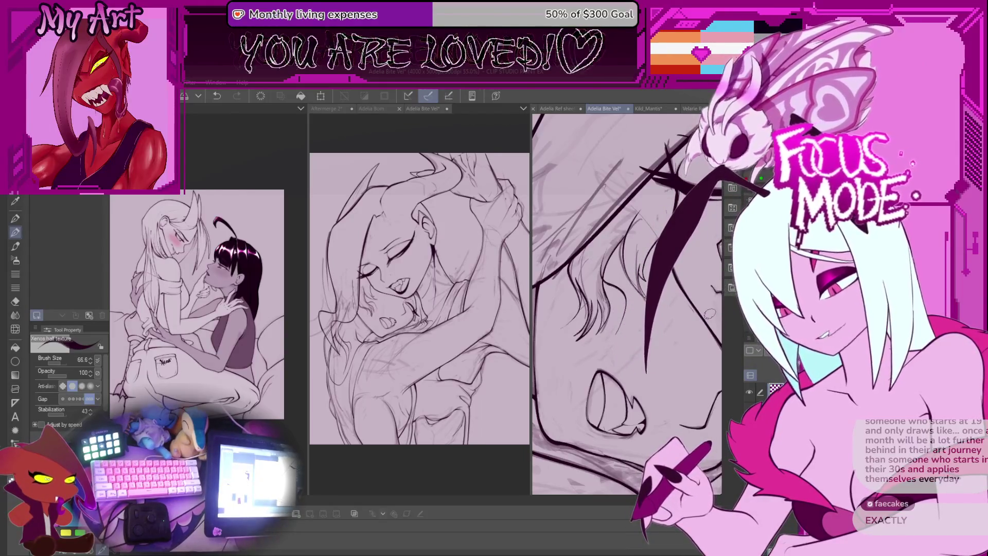
left_click_drag(648, 346, 643, 382)
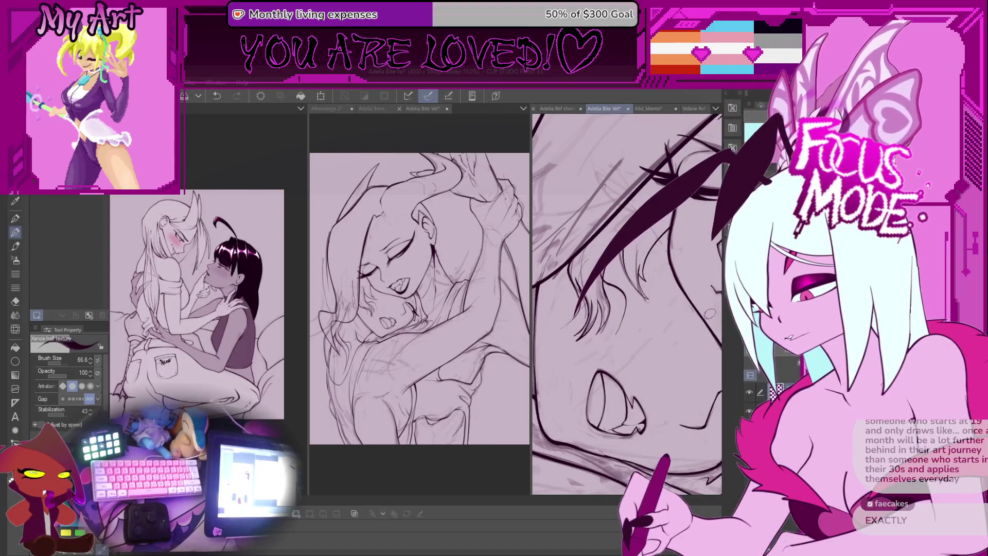
left_click_drag(576, 323, 589, 364)
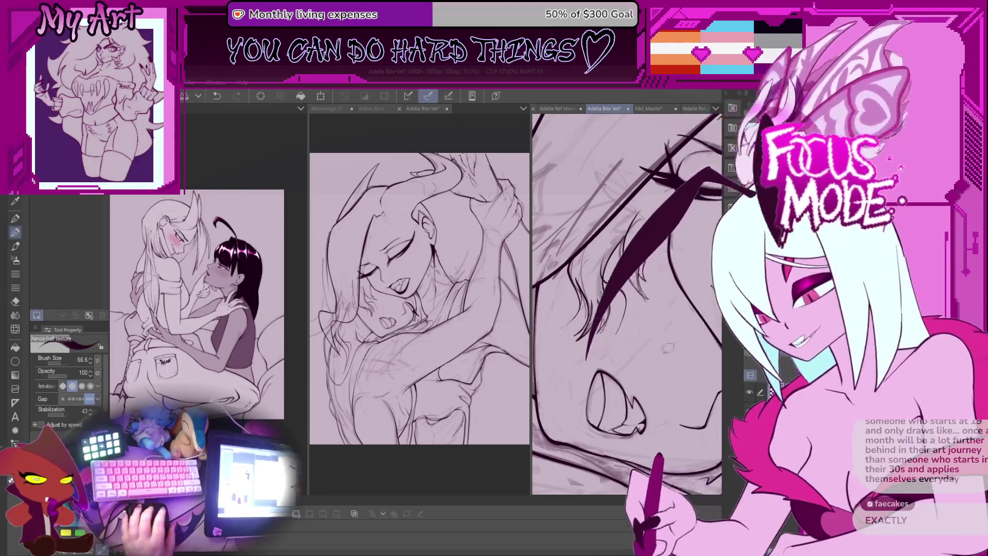
Zoom in on the dark wing strokes and lower the brush size to about 13.5
scroll(652, 394, "down", 1)
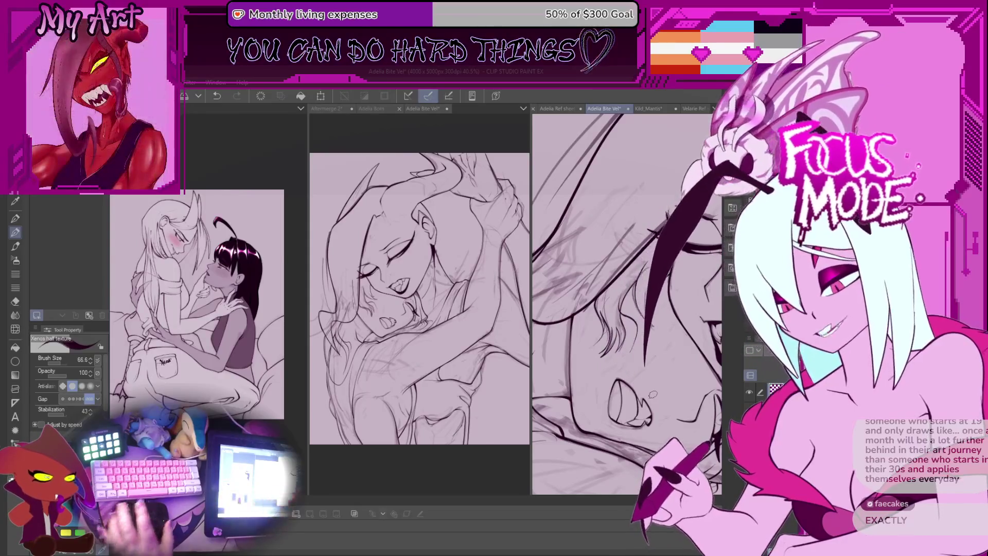
scroll(653, 393, "down", 4)
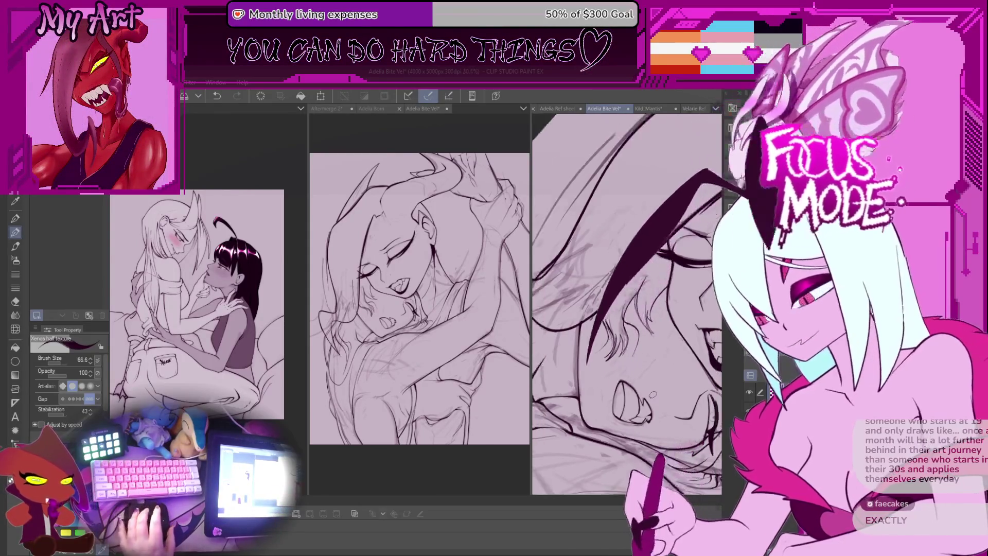
scroll(659, 372, "up", 3)
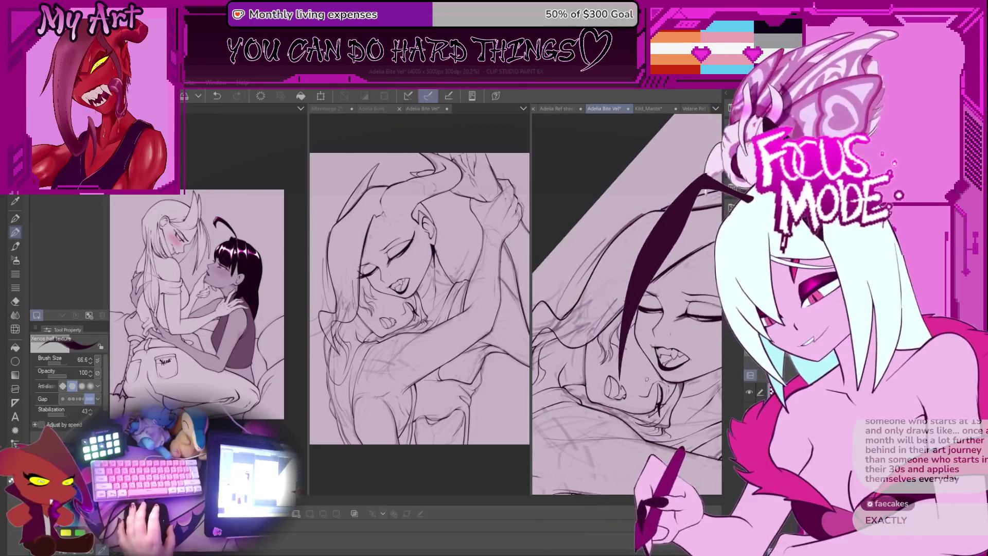
scroll(660, 394, "down", 2)
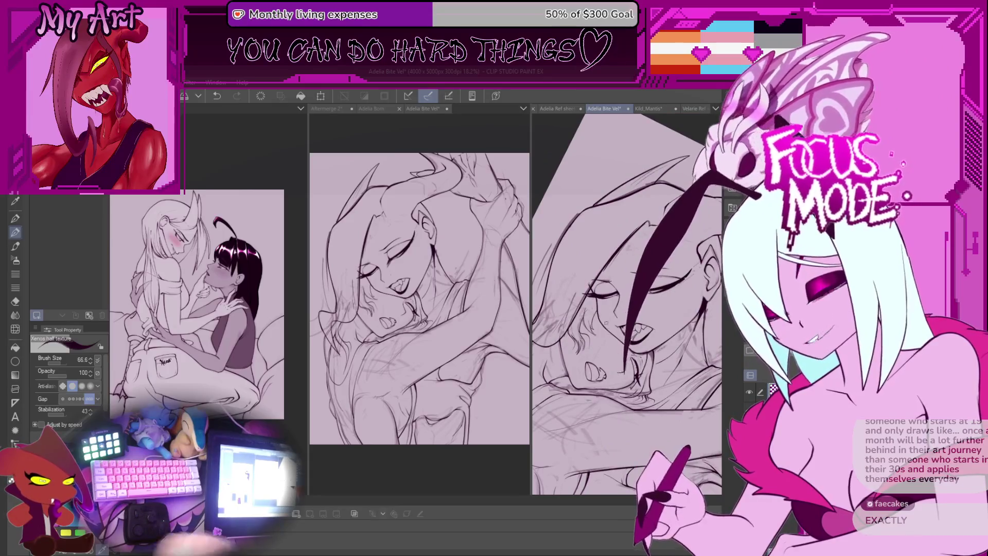
scroll(657, 384, "up", 4)
scroll(658, 383, "down", 2)
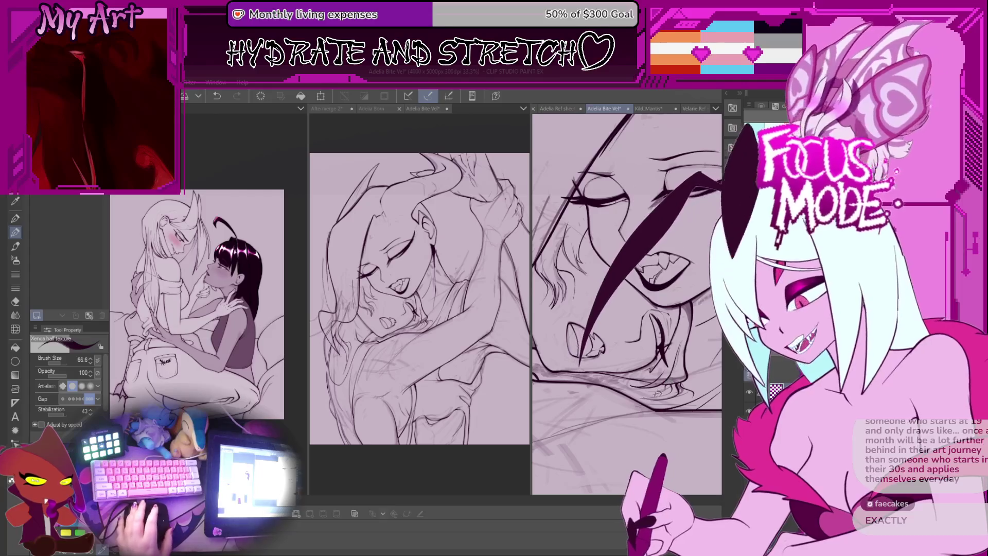
mouse_move(656, 395)
left_mouse_down()
mouse_move(673, 299)
mouse_move(607, 299)
left_mouse_up()
scroll(591, 314, "up", 5)
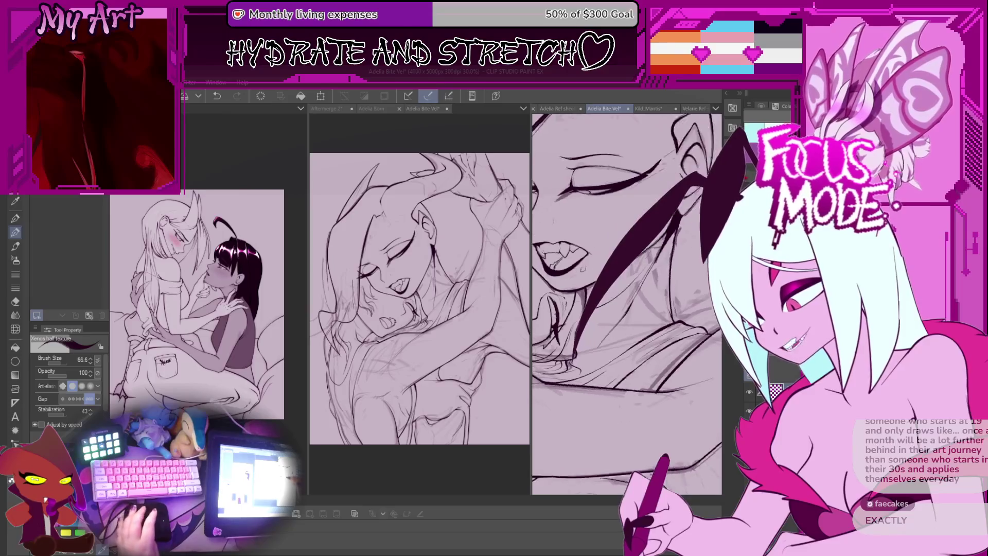
scroll(580, 342, "up", 2)
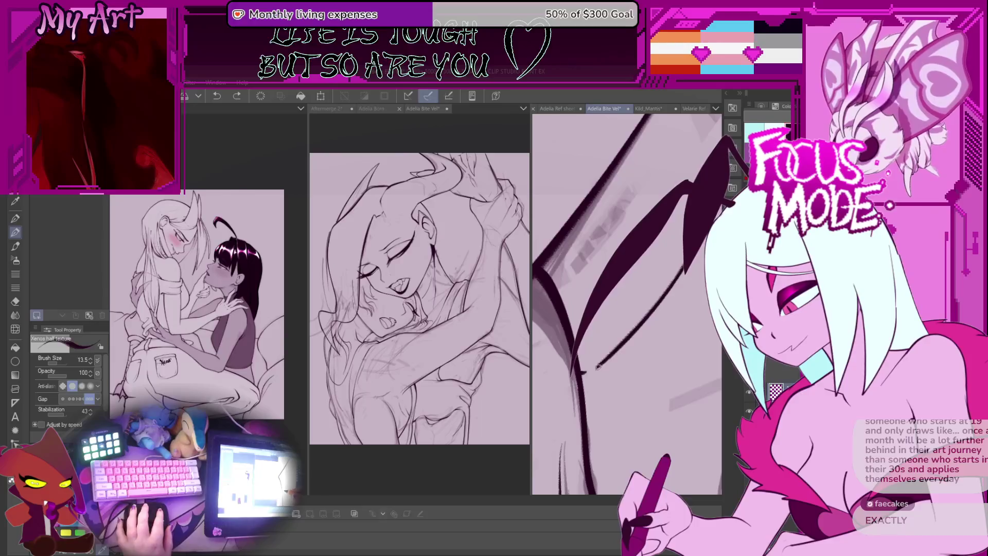
Undo the last dark wing strokes and redraw the wing spike tapering to the lower left
scroll(598, 366, "down", 2)
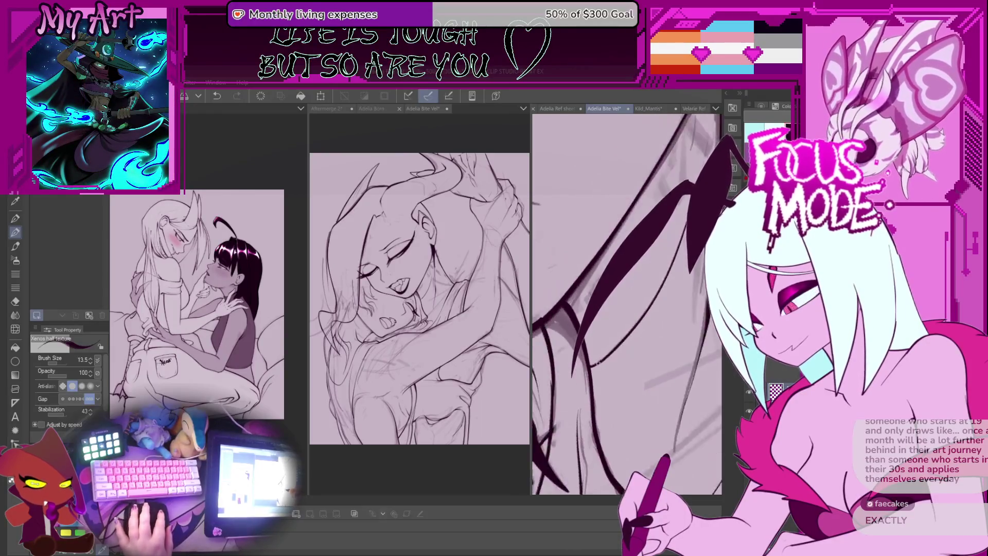
scroll(595, 367, "up", 2)
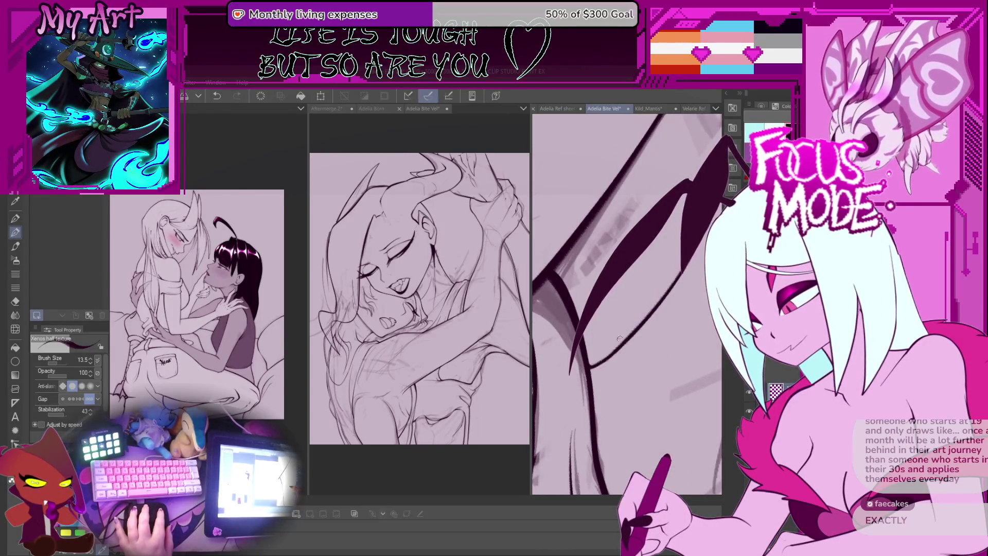
scroll(620, 337, "down", 3)
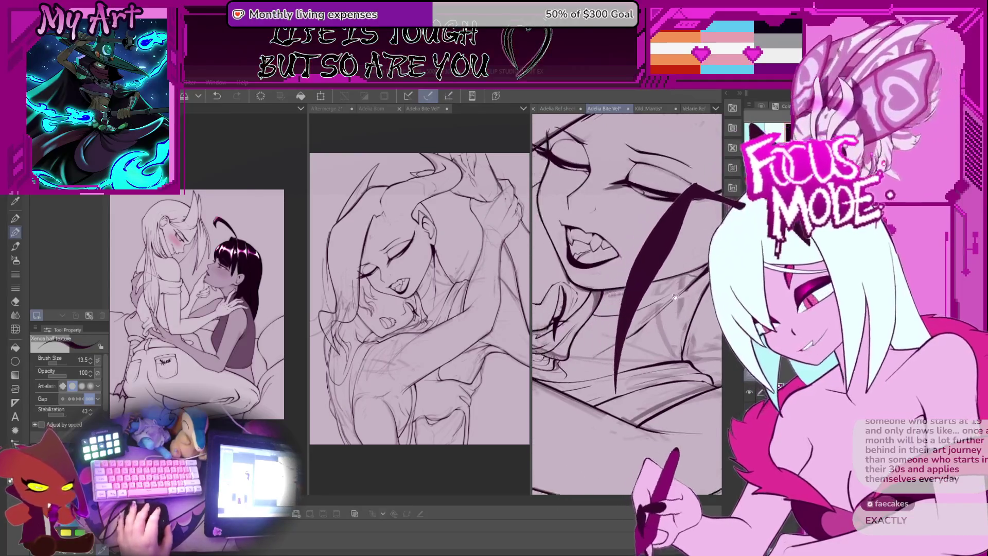
mouse_move(675, 298)
left_mouse_down()
mouse_move(631, 338)
mouse_move(629, 370)
mouse_move(656, 427)
left_mouse_up()
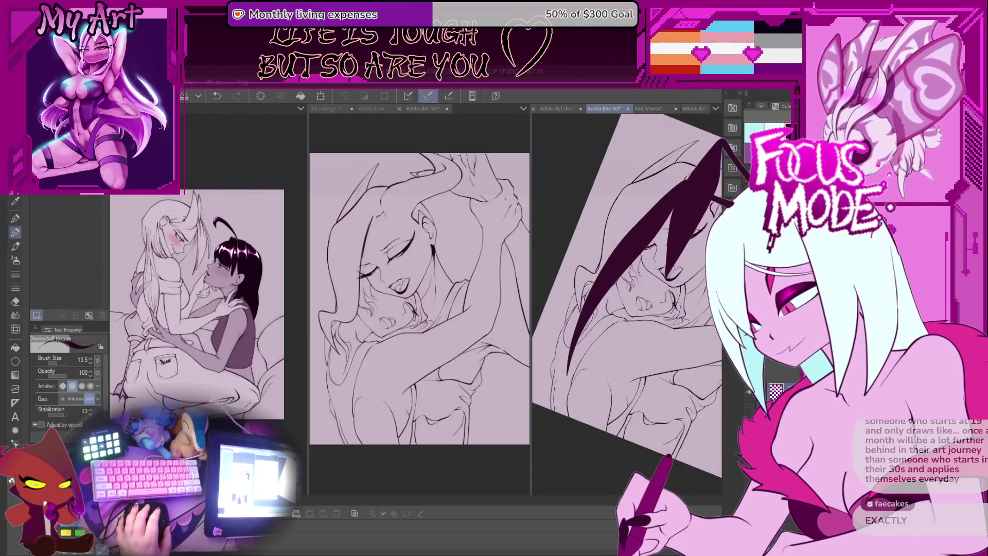
key("ctrl+plus")
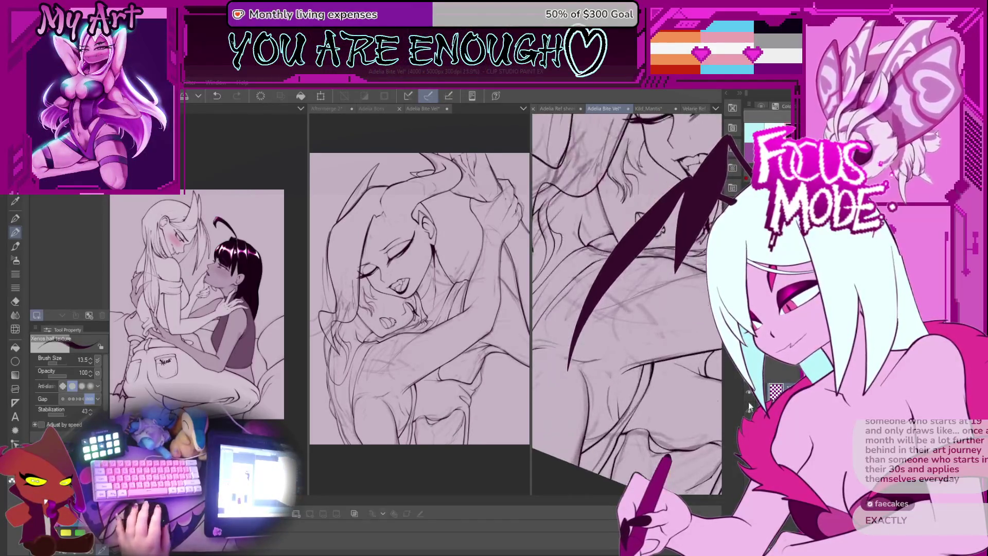
mouse_move(591, 406)
left_mouse_down()
mouse_move(606, 385)
mouse_move(596, 327)
mouse_move(639, 306)
mouse_move(577, 367)
left_mouse_up()
key("ctrl+z")
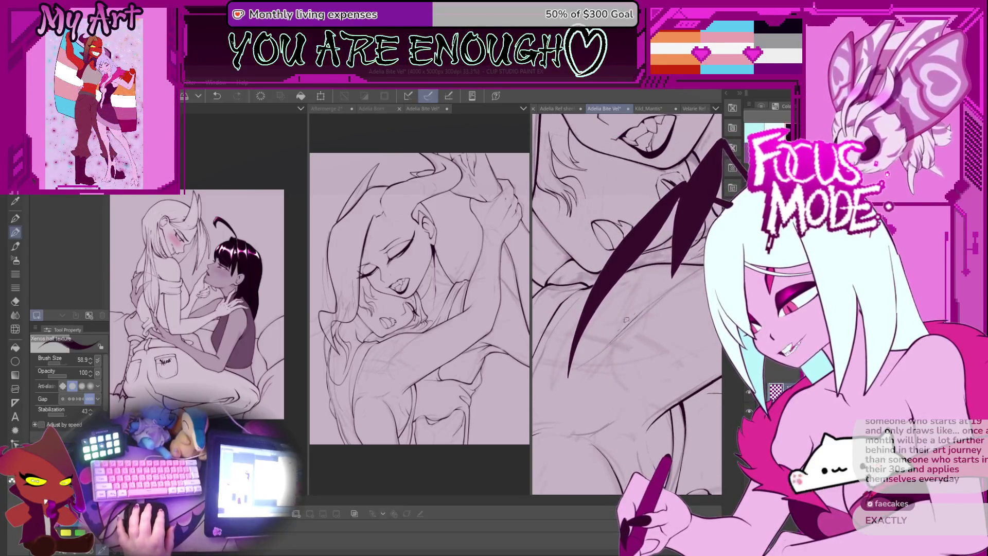
key("ctrl+z")
mouse_move(663, 289)
left_mouse_down()
mouse_move(613, 335)
mouse_move(581, 385)
left_mouse_up()
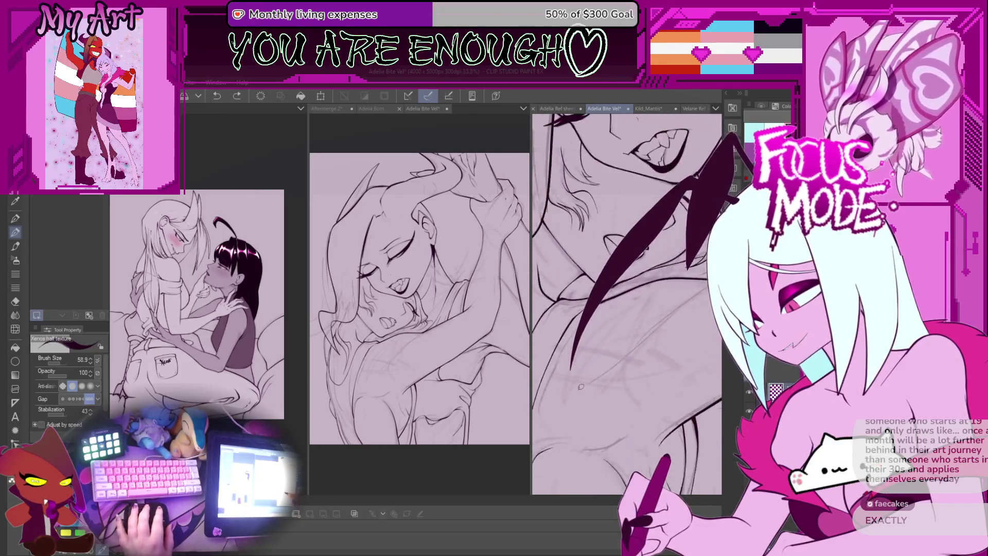
mouse_move(628, 273)
left_mouse_down()
mouse_move(569, 376)
mouse_move(625, 342)
mouse_move(681, 276)
mouse_move(657, 333)
left_mouse_up()
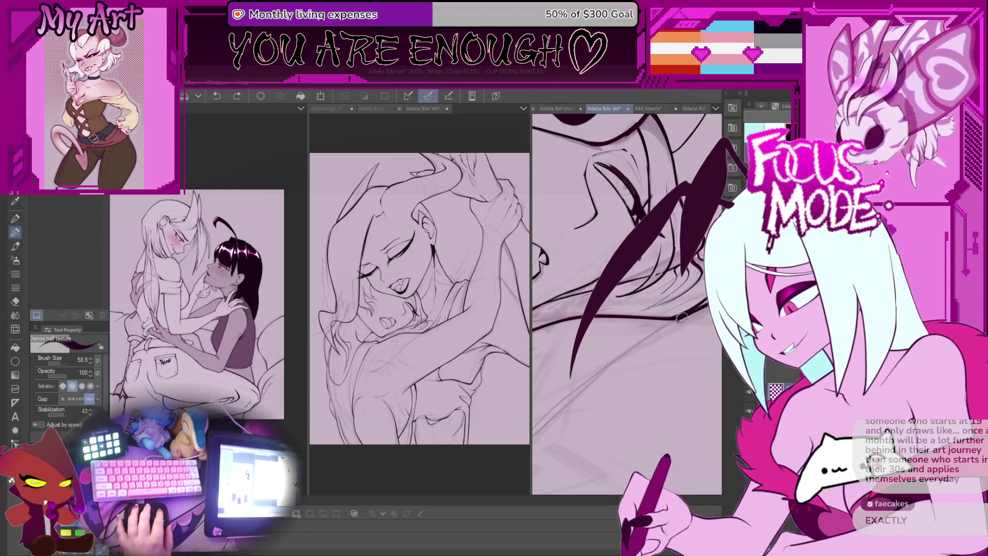
Zoom out to review the drawing, discarding a stroke and a small trial mark by the wing
mouse_move(599, 376)
left_mouse_down()
mouse_move(621, 329)
mouse_move(617, 309)
mouse_move(665, 323)
mouse_move(612, 387)
mouse_move(654, 341)
left_mouse_up()
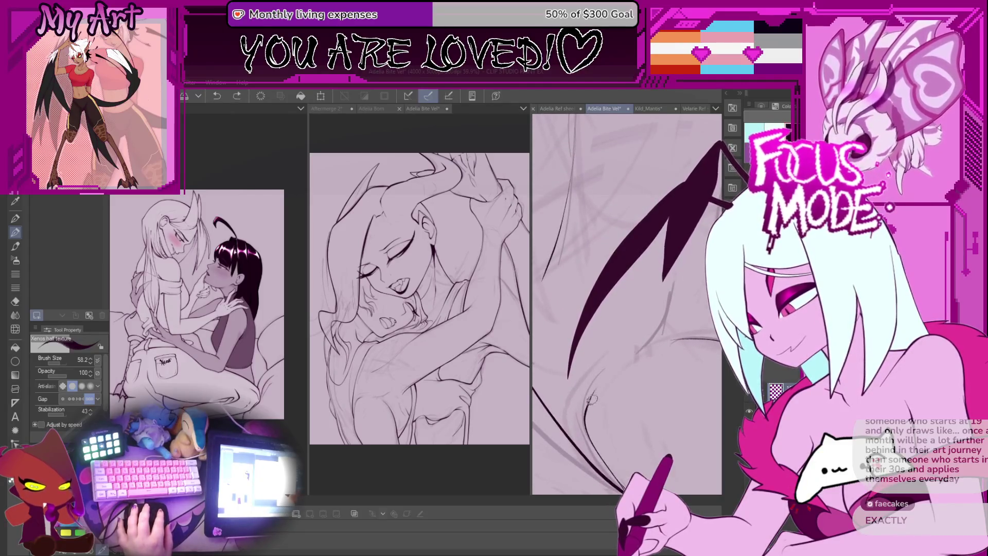
left_click_drag(680, 328, 589, 386)
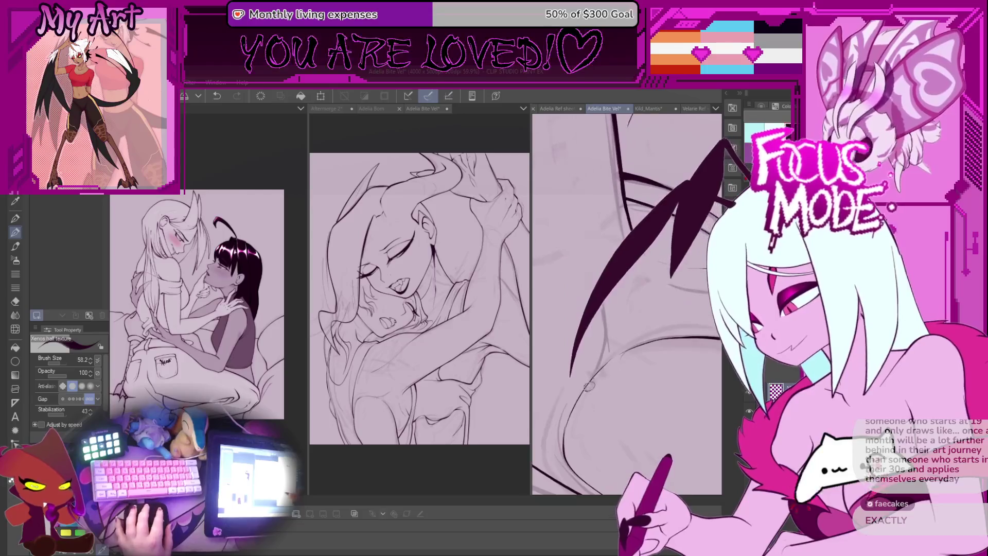
mouse_move(628, 352)
left_mouse_down()
mouse_move(674, 366)
mouse_move(598, 331)
mouse_move(575, 355)
mouse_move(579, 371)
left_mouse_up()
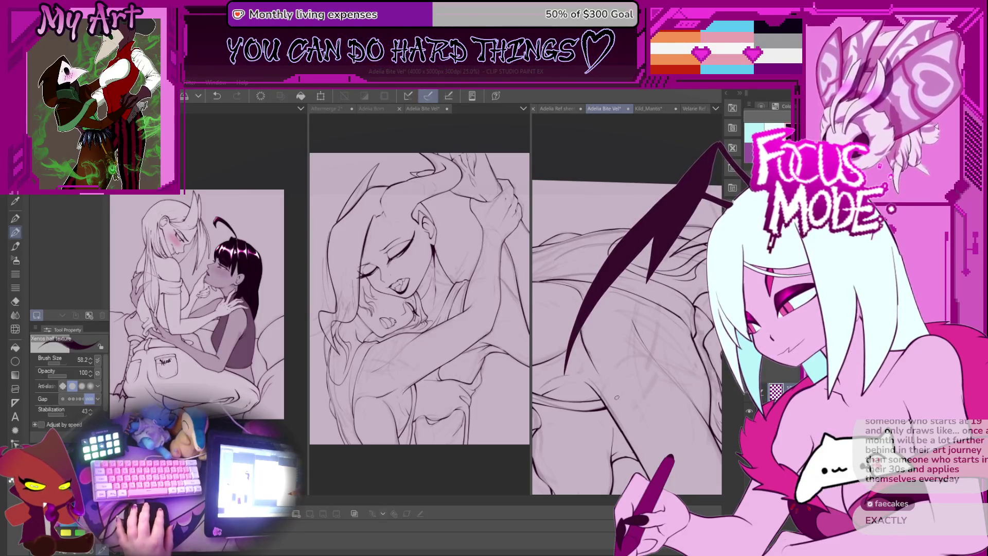
key("ctrl+z")
scroll(618, 399, "up", 4)
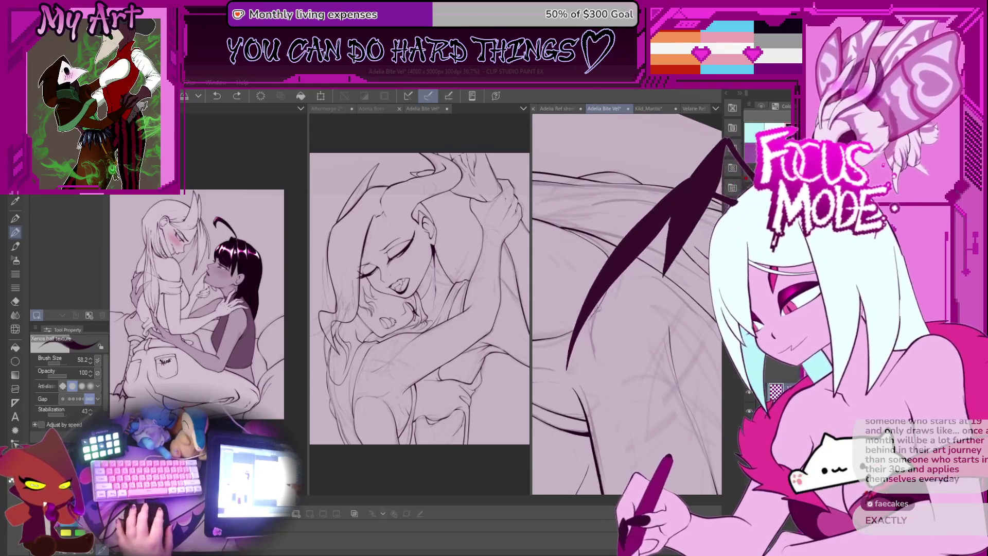
scroll(588, 374, "up", 3)
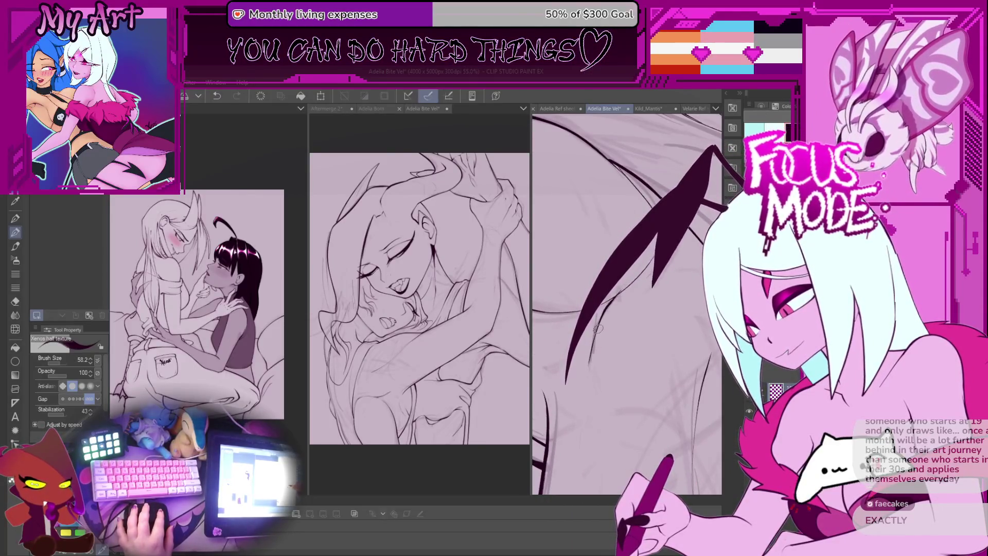
left_click_drag(608, 307, 608, 308)
key("ctrl+z")
Move and rotate the view from the wing to centre the face
scroll(585, 404, "up", 3)
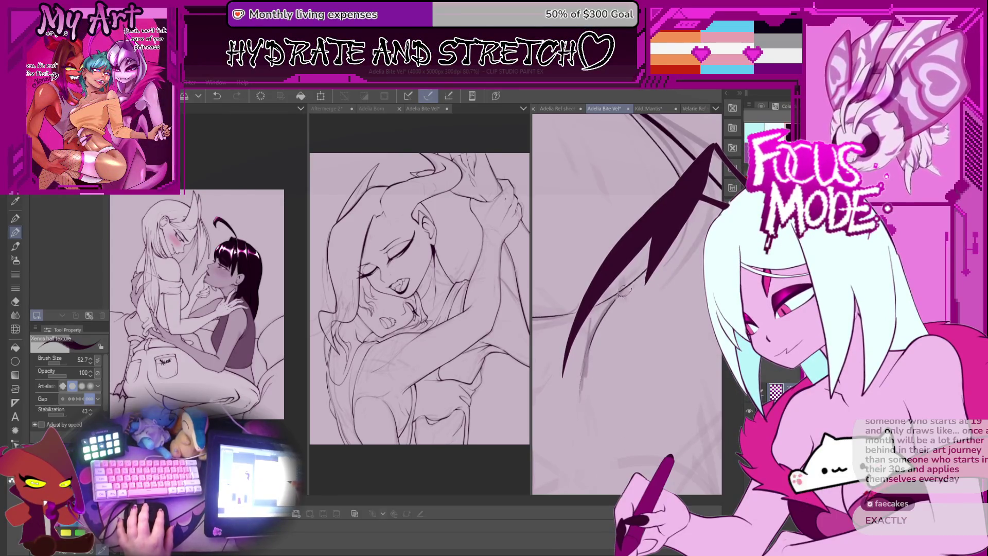
scroll(607, 320, "down", 5)
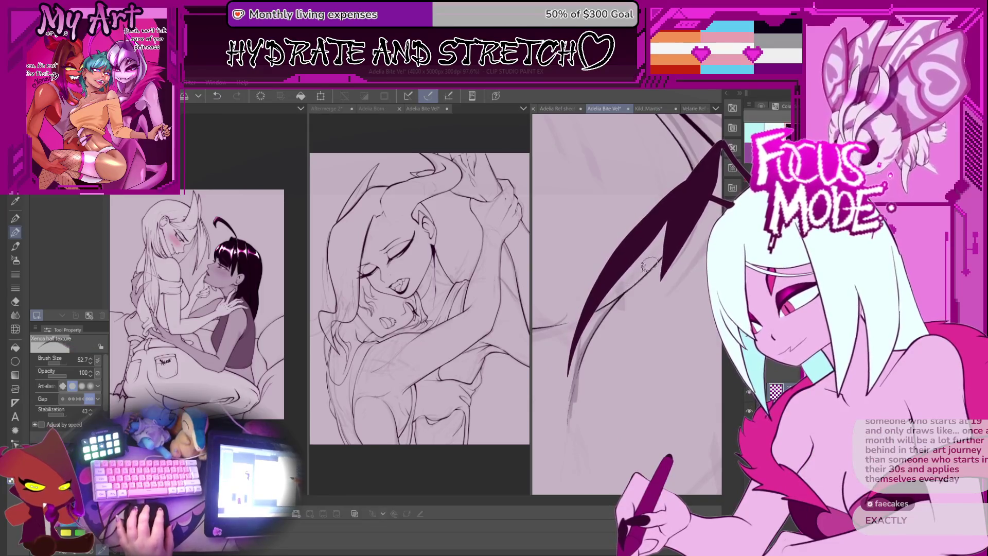
mouse_move(643, 256)
left_mouse_down()
mouse_move(635, 291)
mouse_move(602, 303)
mouse_move(647, 297)
left_mouse_up()
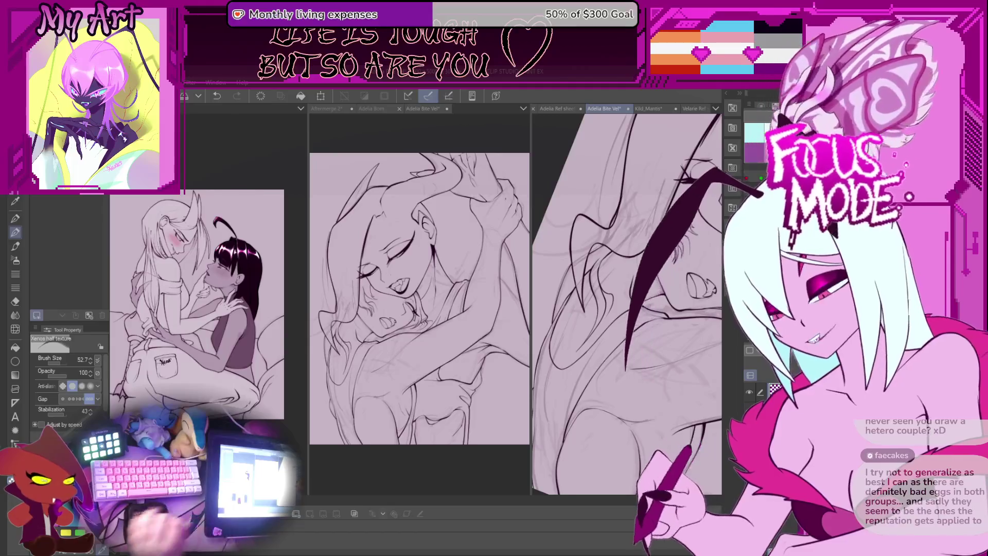
left_click_drag(651, 293, 652, 354)
scroll(653, 354, "up", 3)
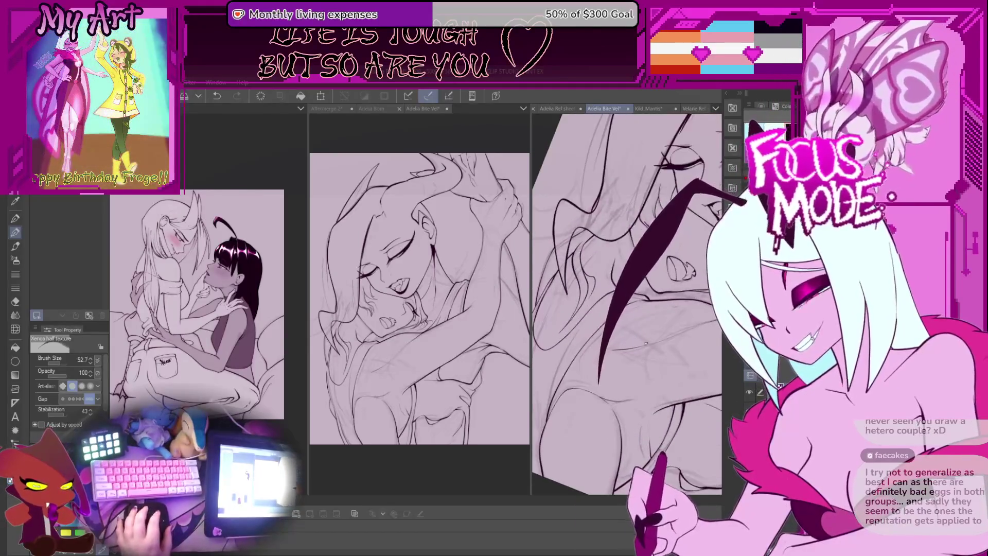
scroll(640, 343, "up", 2)
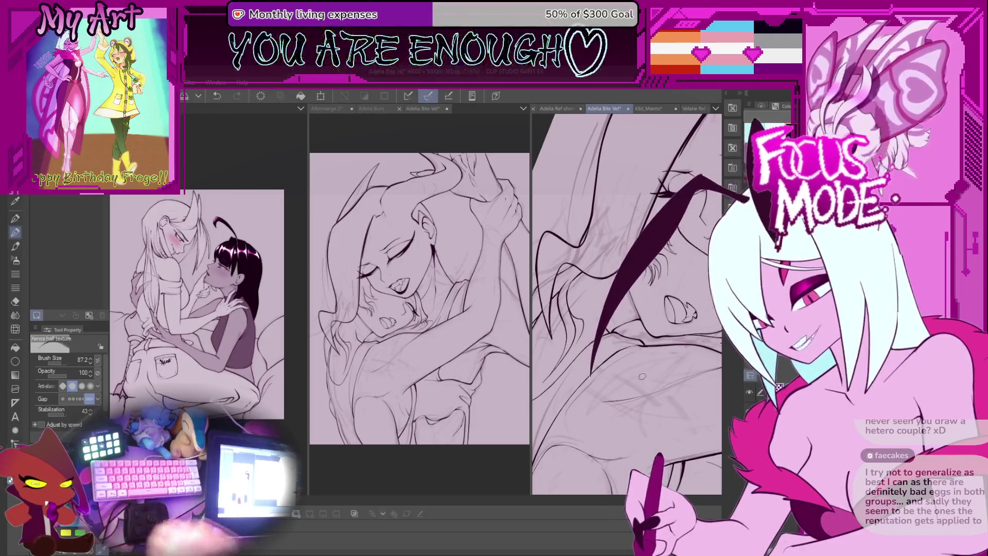
Retry the wing spike, ending it lower-right and then further left
key("ctrl+z")
left_click_drag(710, 247, 605, 381)
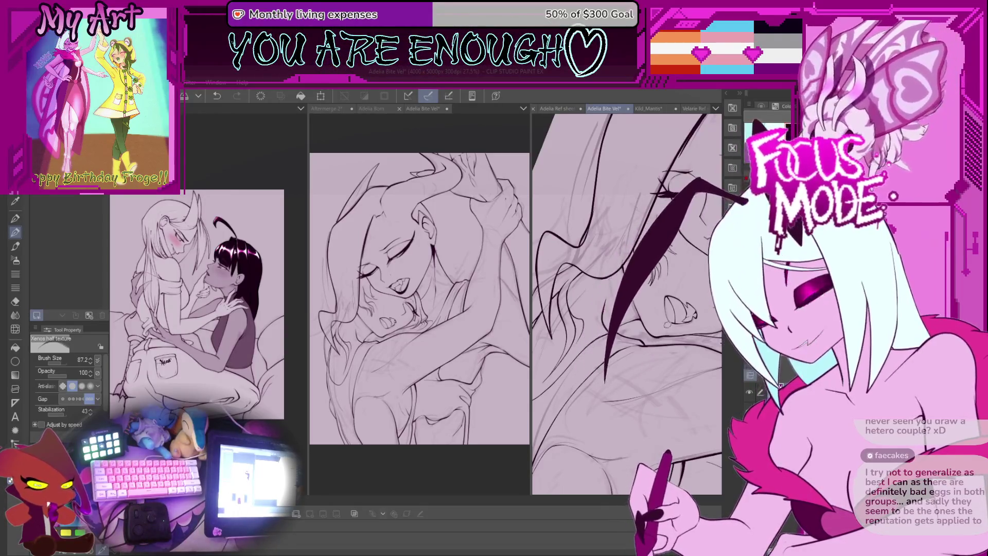
key("ctrl+z")
left_click_drag(710, 247, 589, 378)
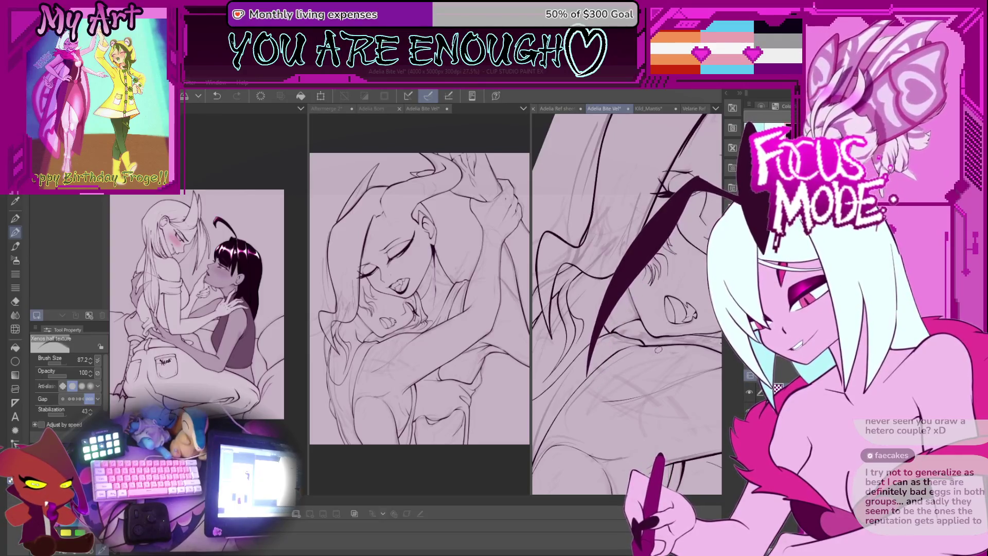
key("ctrl+minus")
scroll(653, 298, "up", 8)
Redraw the big dark wing spike in a new, longer shape
left_click_drag(689, 223, 568, 370)
key("ctrl+z")
left_click_drag(692, 226, 571, 375)
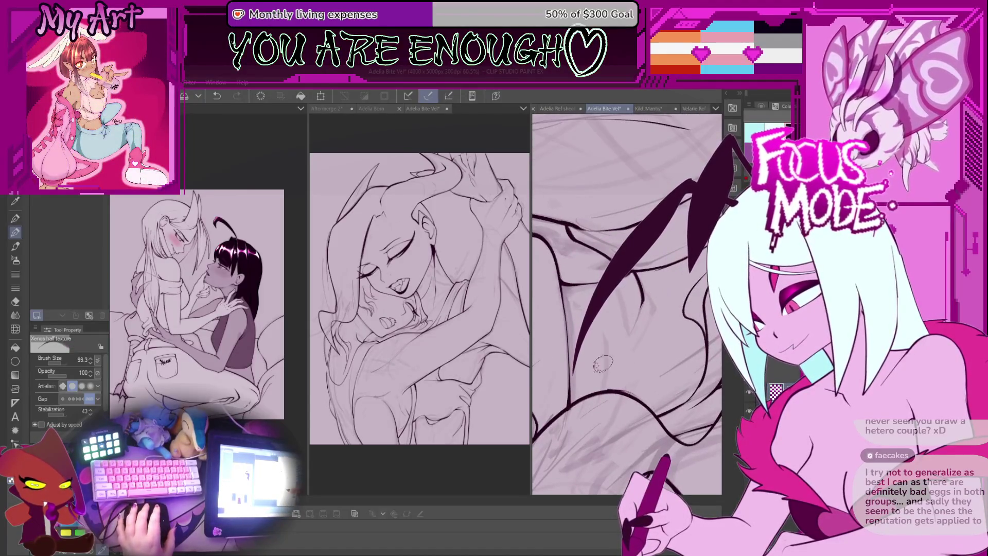
scroll(623, 335, "up", 2)
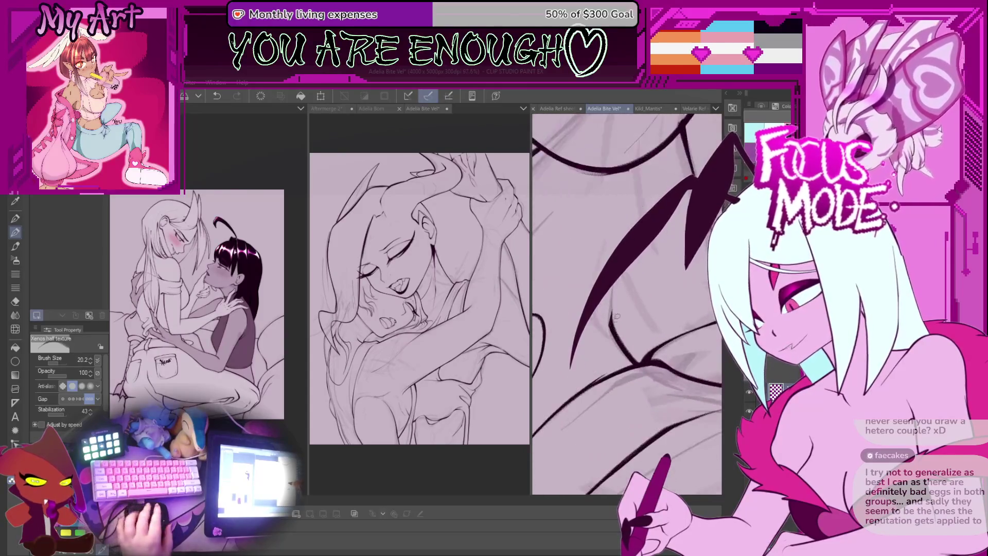
scroll(612, 325, "up", 2)
left_click_drag(707, 150, 561, 368)
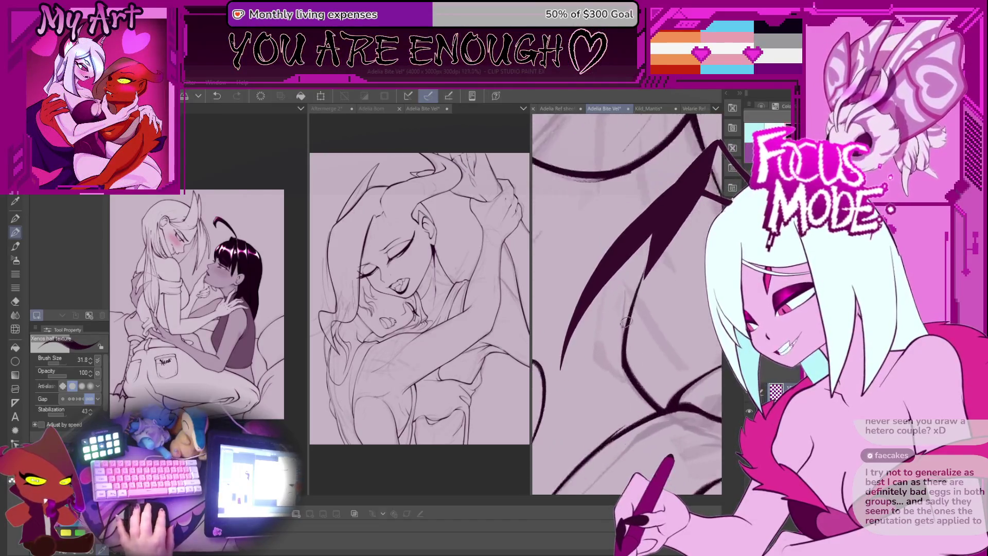
scroll(625, 322, "down", 3)
scroll(658, 301, "up", 1)
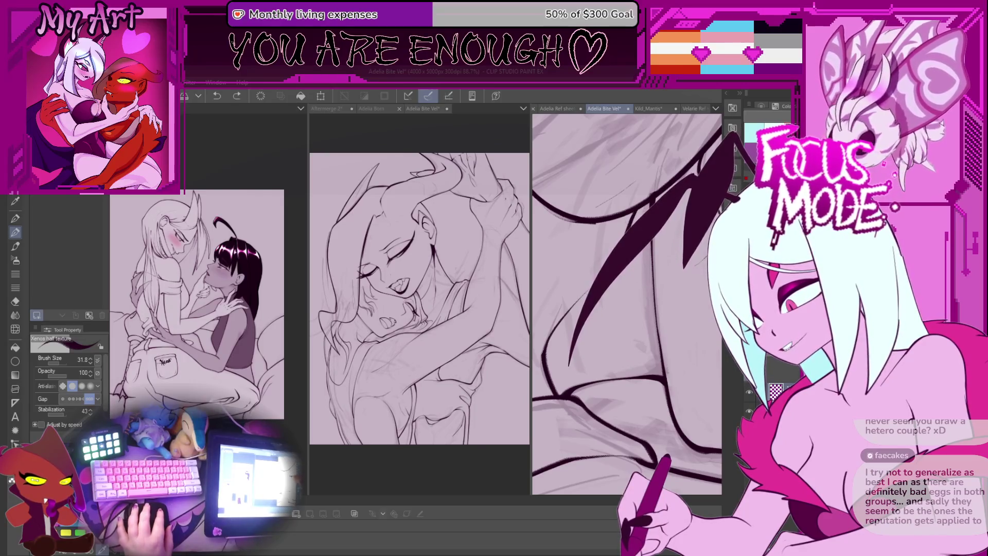
Ink curved lines along the wing's lower right edge and thicken its lower spike
left_click_drag(611, 184, 612, 246)
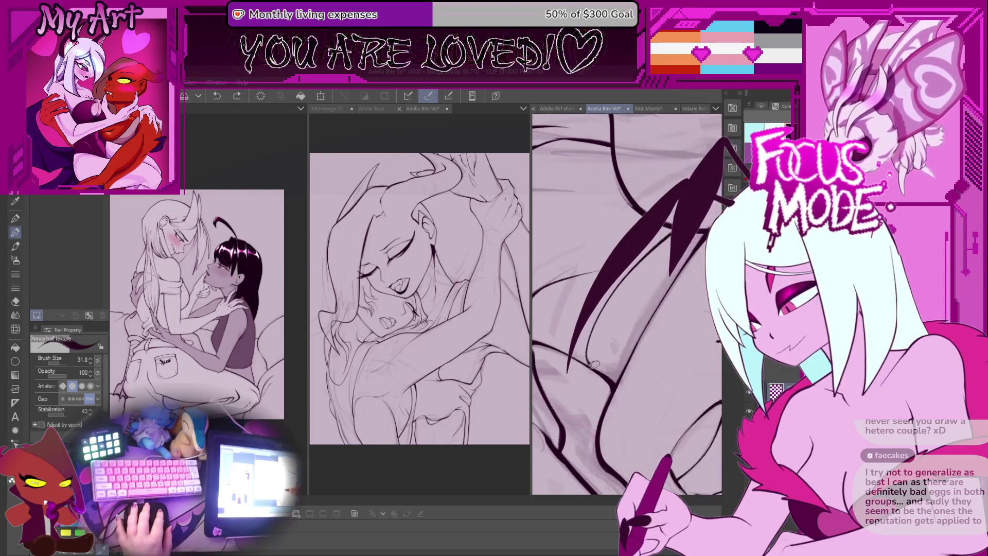
left_click_drag(642, 252, 622, 332)
left_click_drag(565, 377, 606, 355)
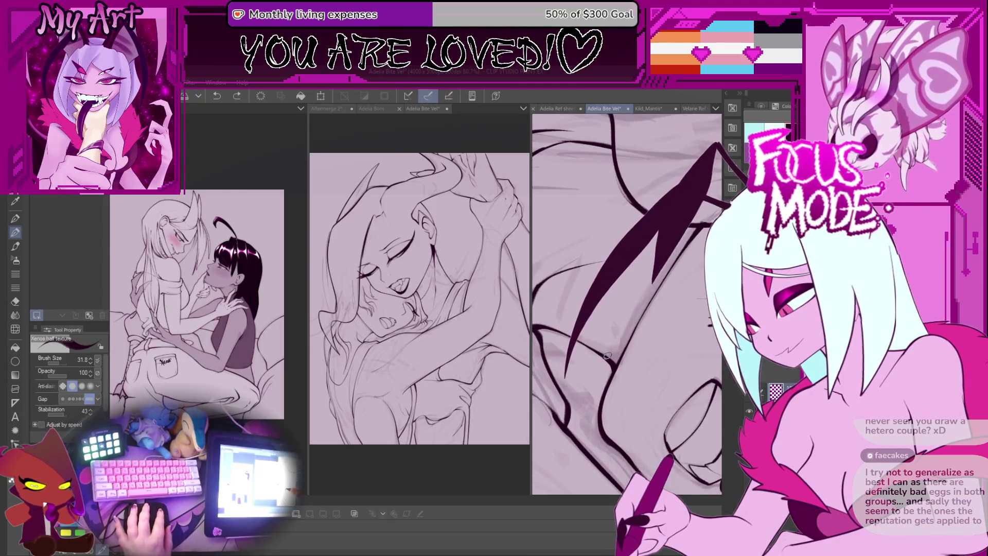
key("ctrl+z")
scroll(649, 297, "down", 3)
mouse_move(628, 268)
left_mouse_down()
mouse_move(649, 296)
mouse_move(608, 330)
mouse_move(628, 299)
left_mouse_up()
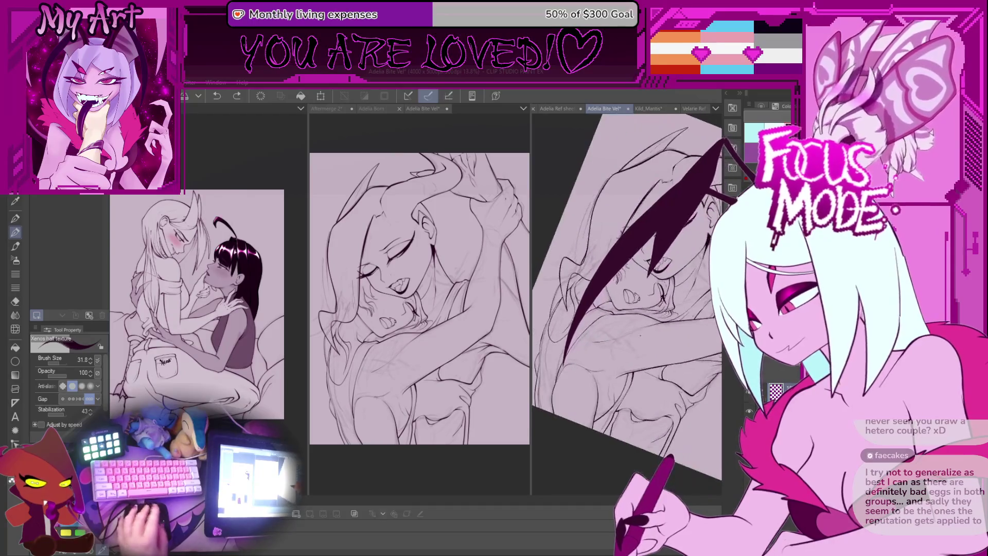
scroll(627, 304, "up", 4)
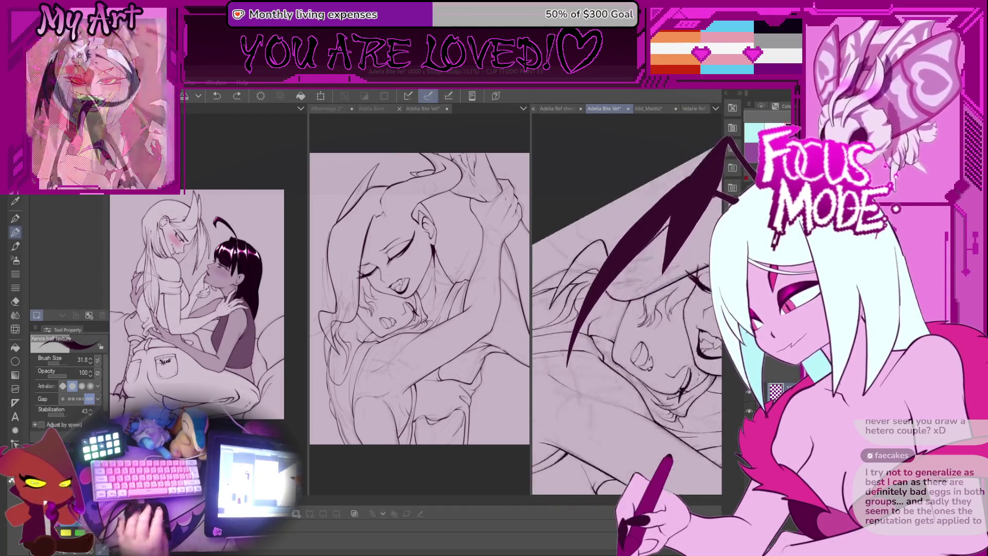
Ink the wing's lower edge line and touch up the inner edge of its tip
left_click_drag(621, 316, 655, 302)
left_click_drag(581, 381, 661, 286)
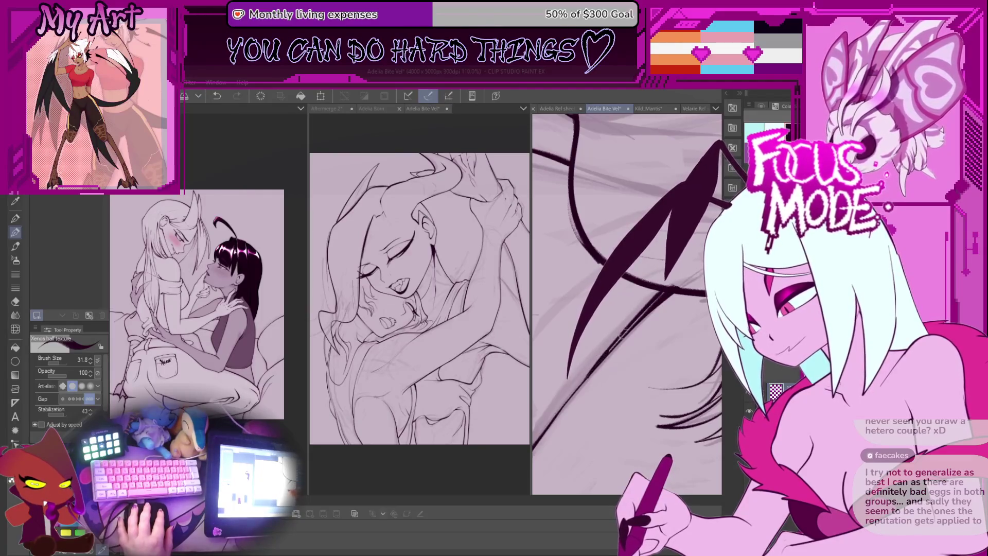
left_click_drag(566, 378, 657, 297)
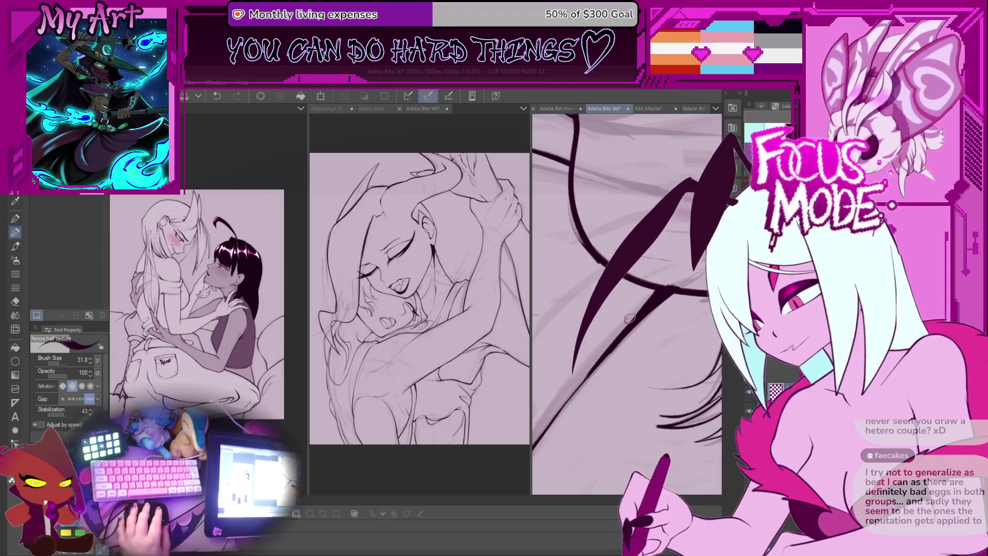
scroll(566, 376, "up", 1)
left_click_drag(562, 378, 564, 374)
left_click_drag(664, 308, 603, 320)
scroll(603, 320, "up", 1)
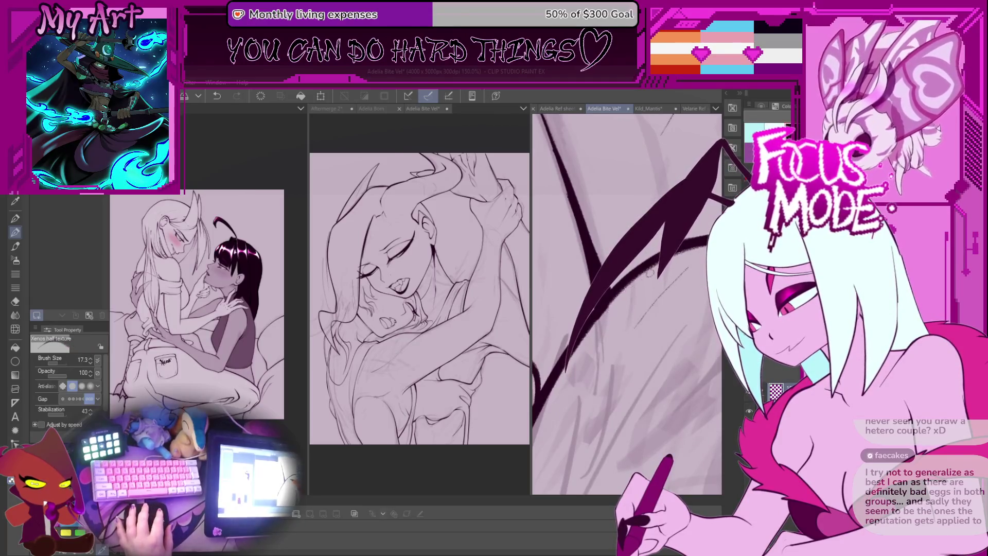
left_click_drag(609, 307, 654, 330)
scroll(654, 329, "down", 5)
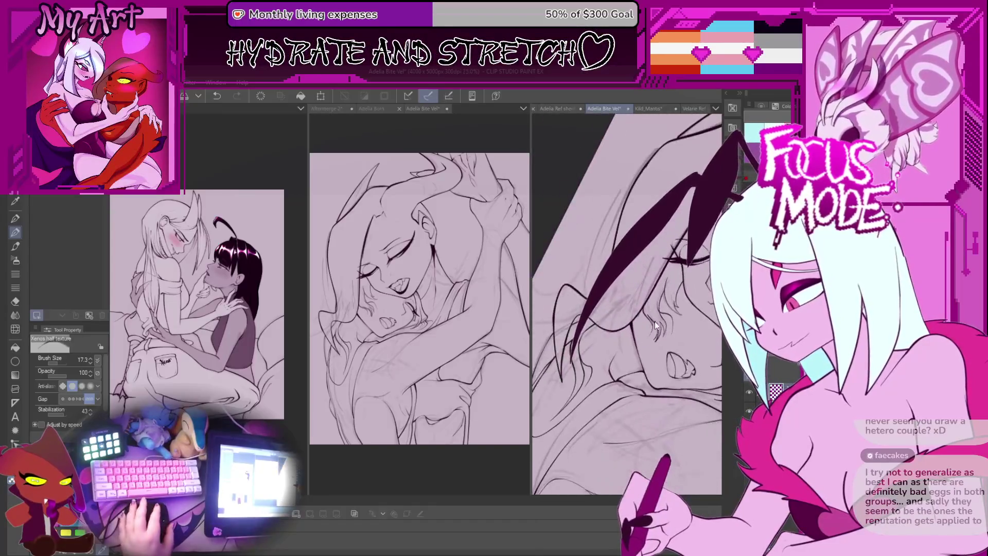
Undo the thick ink stroke near the eye and ink a short dark replacement stroke
scroll(651, 327, "up", 5)
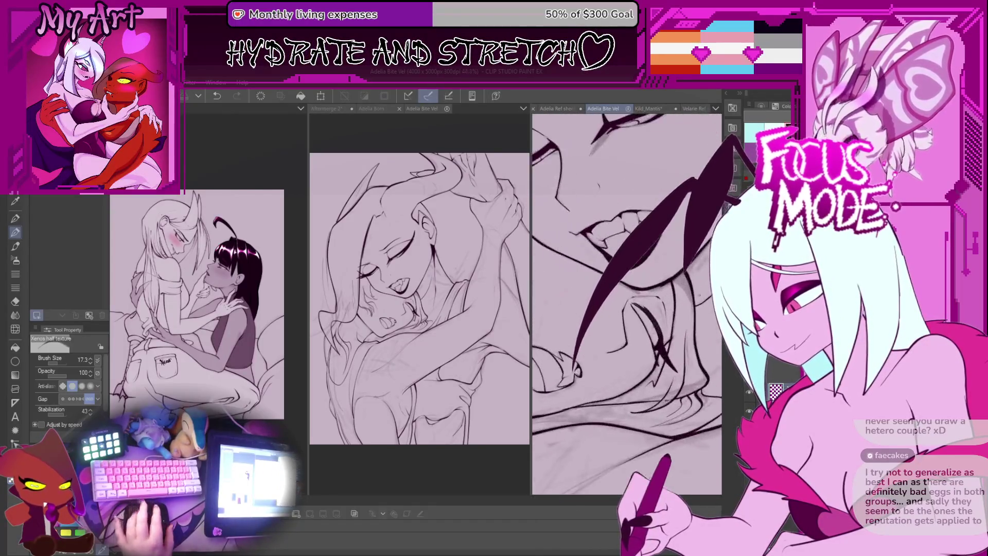
scroll(648, 324, "up", 5)
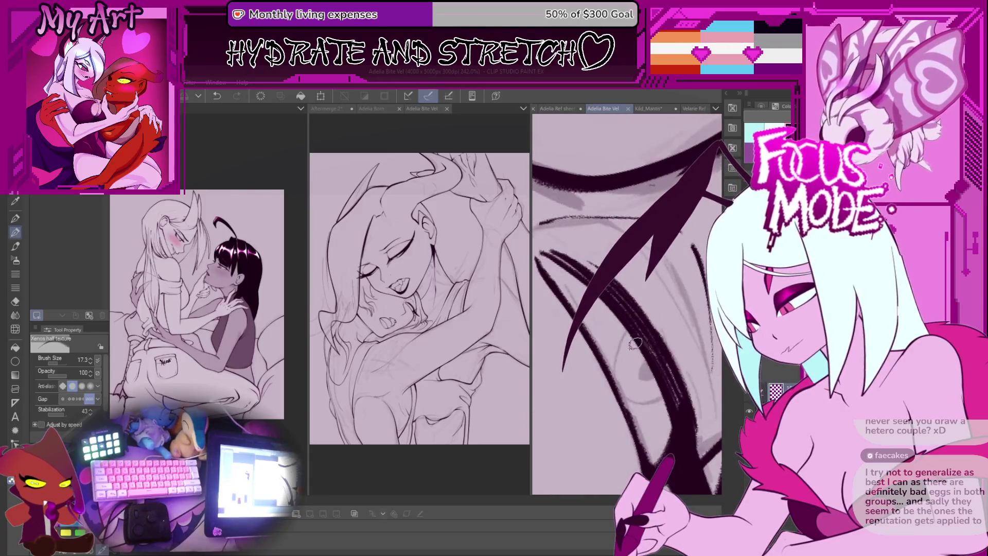
scroll(641, 341, "down", 1)
scroll(647, 339, "down", 1)
key("ctrl+z")
left_click_drag(625, 362, 649, 347)
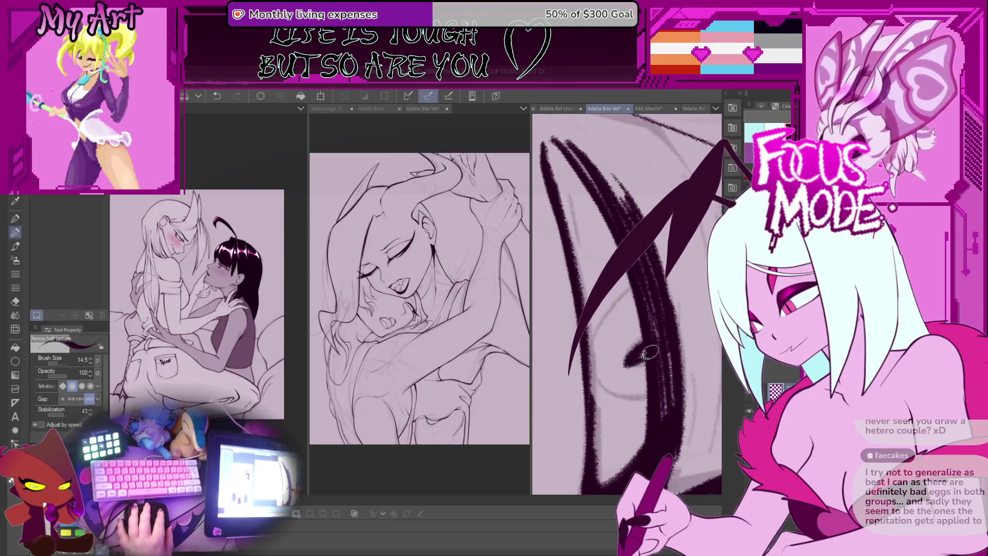
Rotate the canvas counterclockwise, pan, and zoom in toward the eye
key("minus")
key("minus")
key("minus")
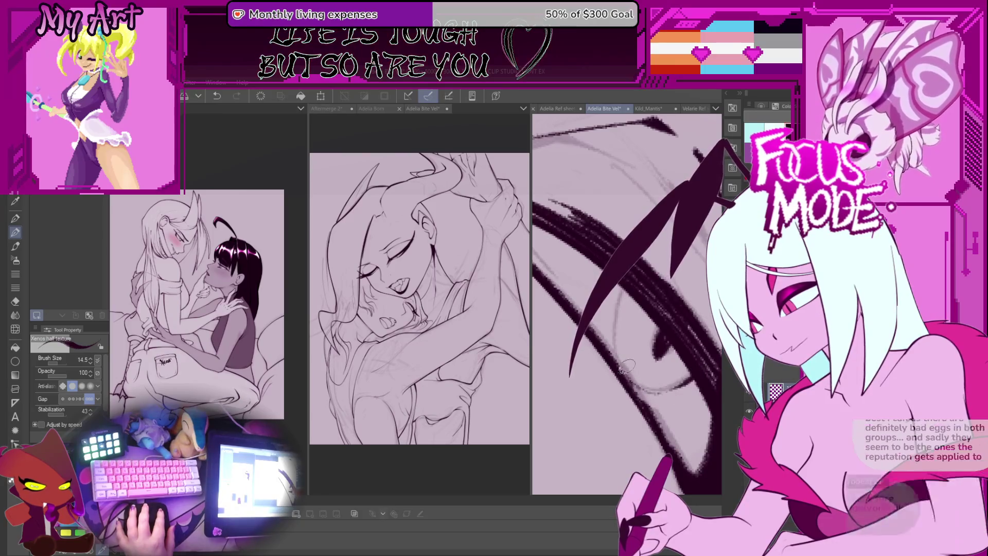
key("minus")
key("minus")
key("minus")
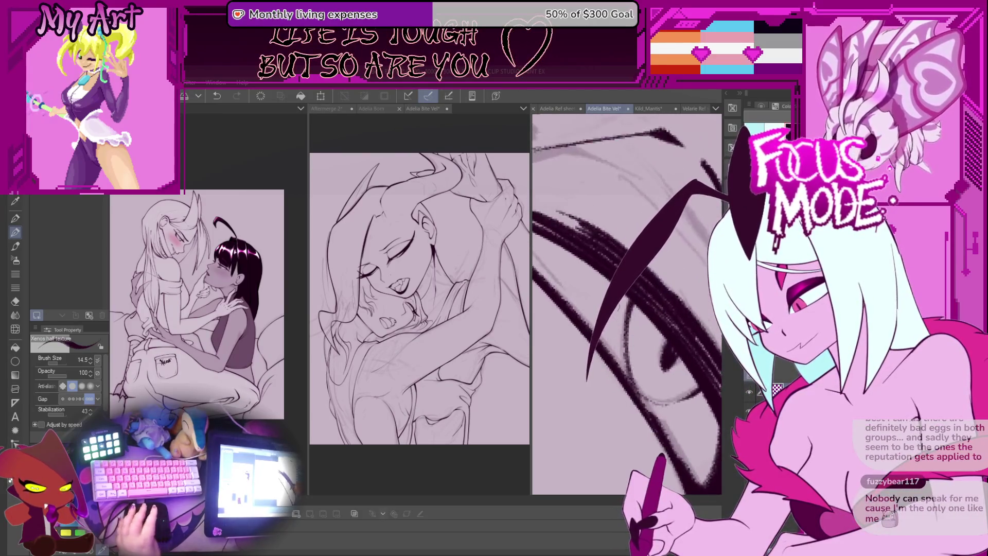
left_click_drag(628, 294, 615, 328)
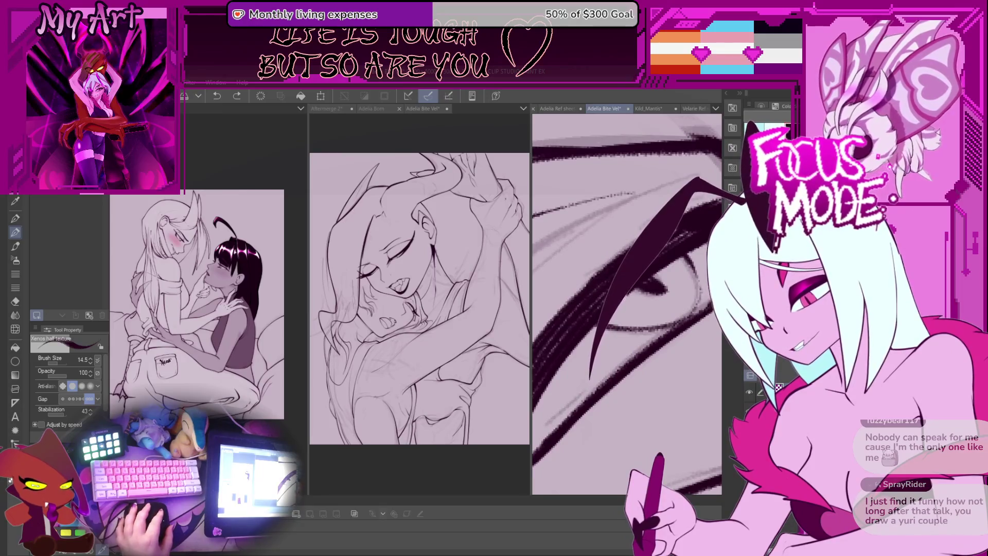
key("minus")
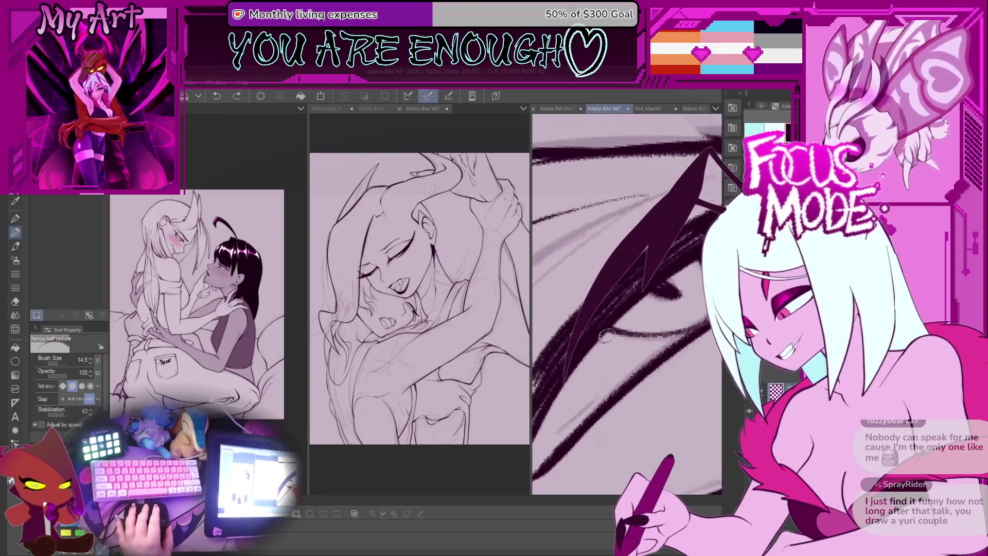
scroll(606, 335, "up", 2)
scroll(584, 357, "down", 6)
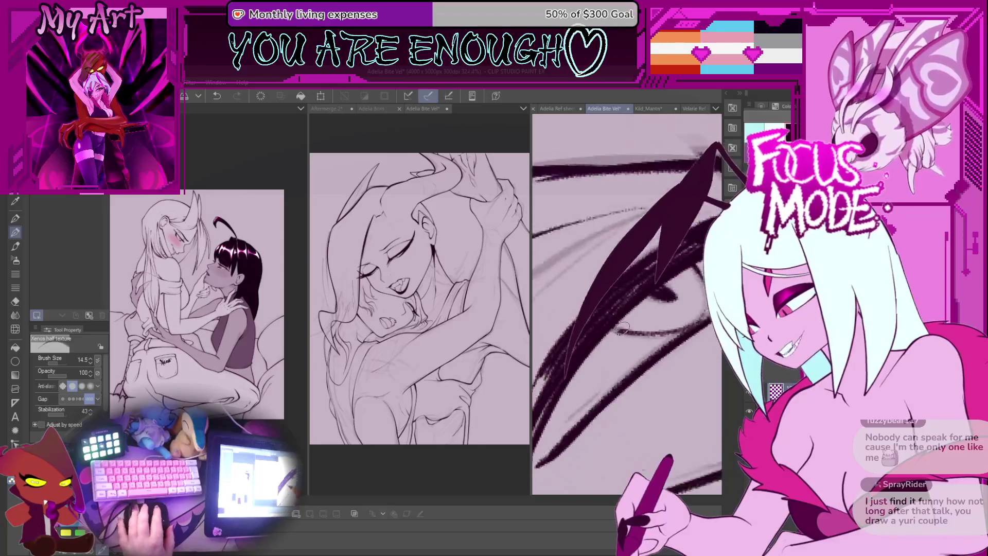
scroll(652, 276, "down", 4)
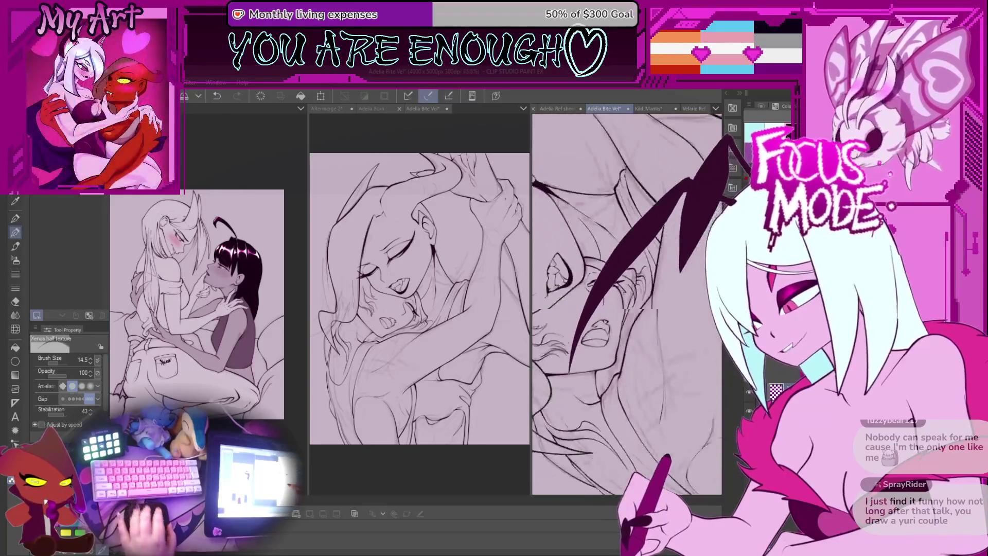
scroll(655, 274, "up", 3)
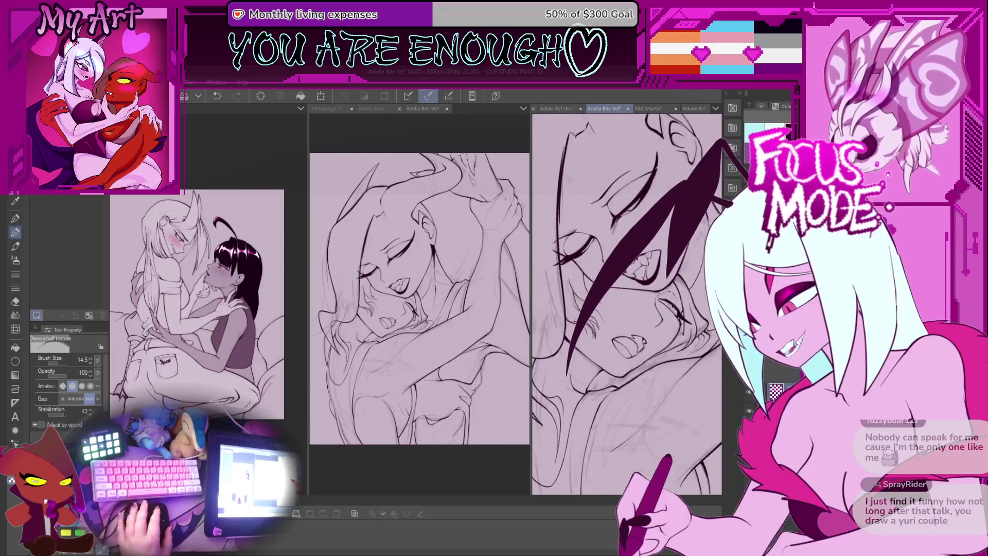
scroll(633, 355, "up", 5)
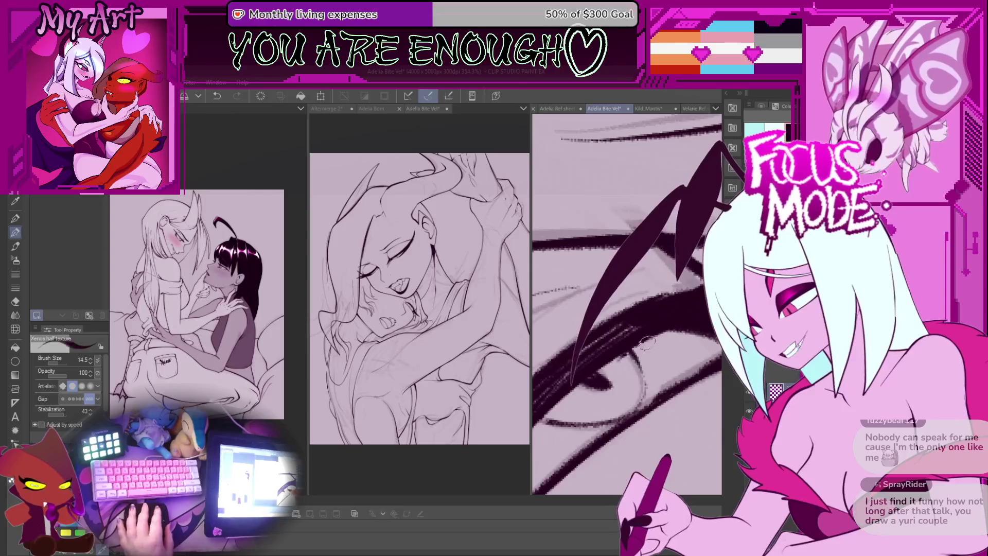
mouse_move(640, 352)
left_mouse_down()
mouse_move(617, 366)
mouse_move(622, 315)
mouse_move(621, 332)
mouse_move(630, 321)
left_mouse_up()
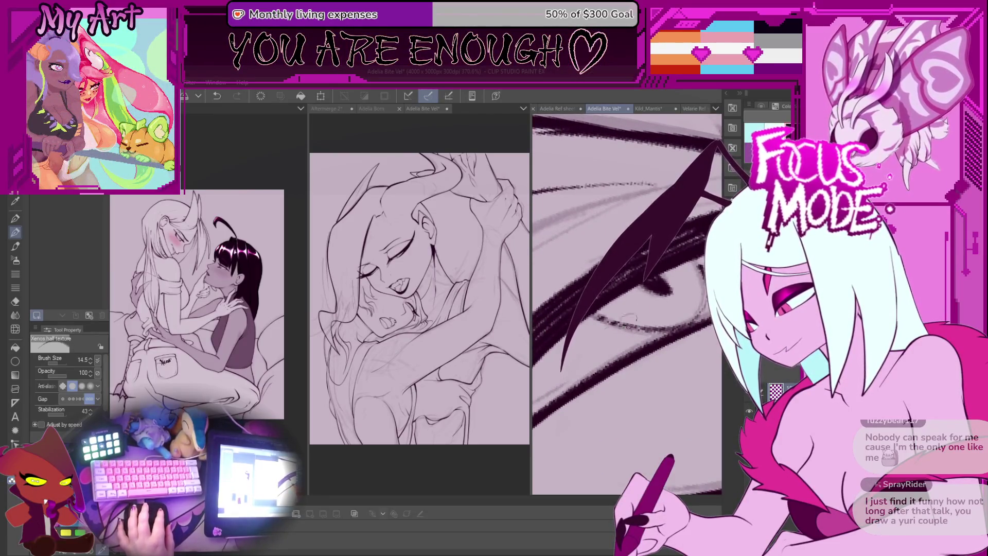
Turn and pan the eye close-up to several angles for inking finer lash and lid lines
mouse_move(654, 287)
left_mouse_down()
mouse_move(628, 328)
mouse_move(610, 324)
mouse_move(684, 291)
mouse_move(589, 364)
left_mouse_up()
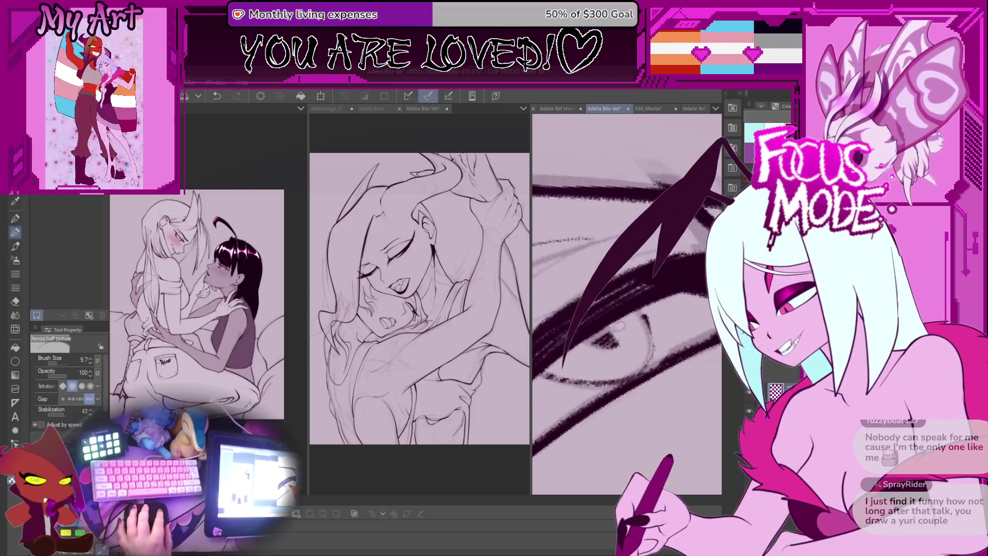
mouse_move(642, 319)
left_mouse_down()
mouse_move(571, 364)
mouse_move(634, 339)
mouse_move(602, 345)
mouse_move(666, 302)
mouse_move(657, 303)
left_mouse_up()
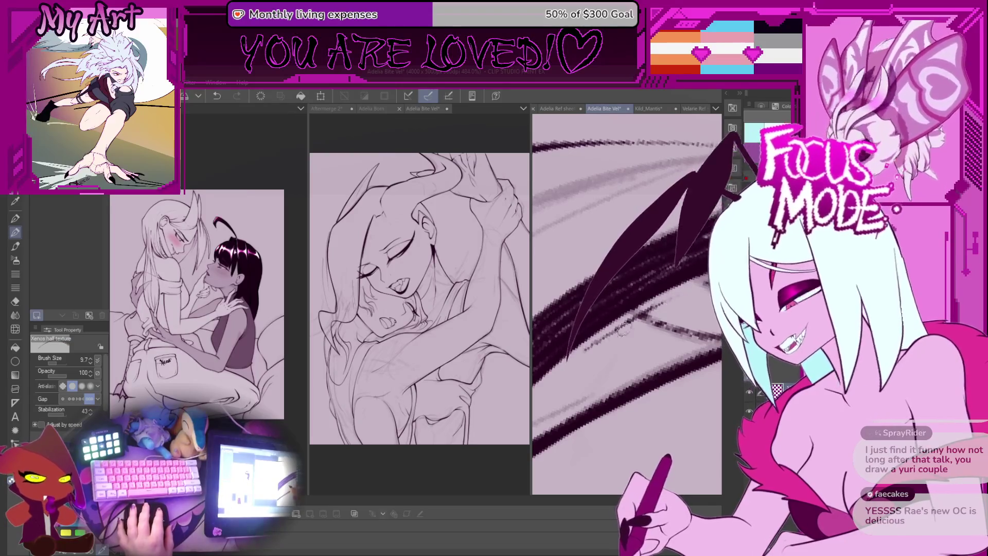
mouse_move(615, 334)
left_mouse_down()
mouse_move(663, 284)
mouse_move(616, 300)
left_mouse_up()
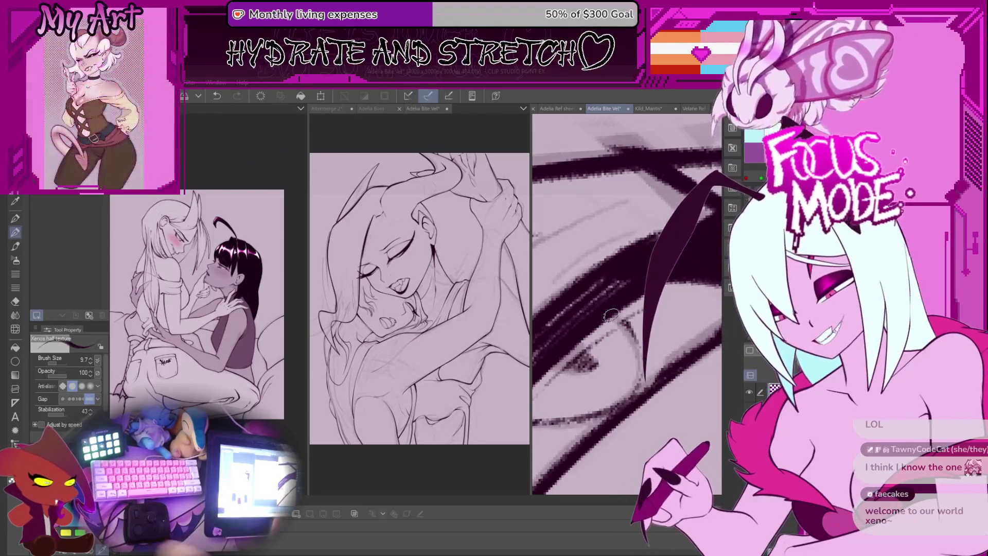
left_click_drag(636, 311, 595, 337)
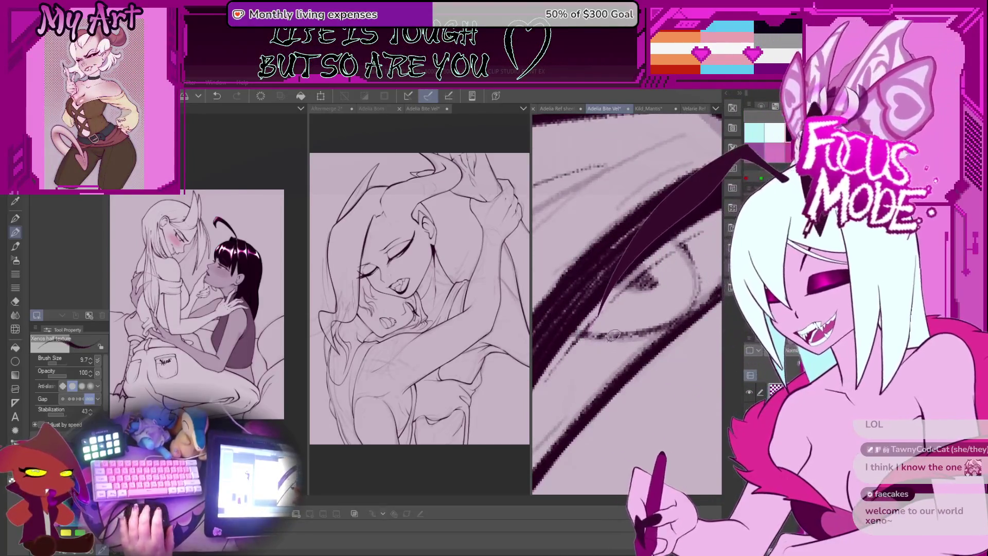
left_click_drag(671, 303, 620, 291)
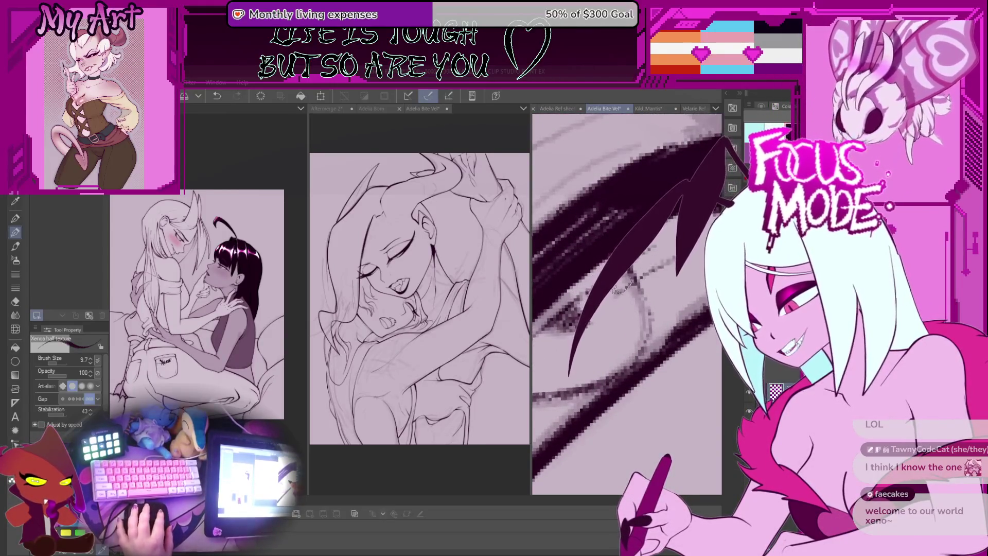
scroll(613, 291, "down", 6)
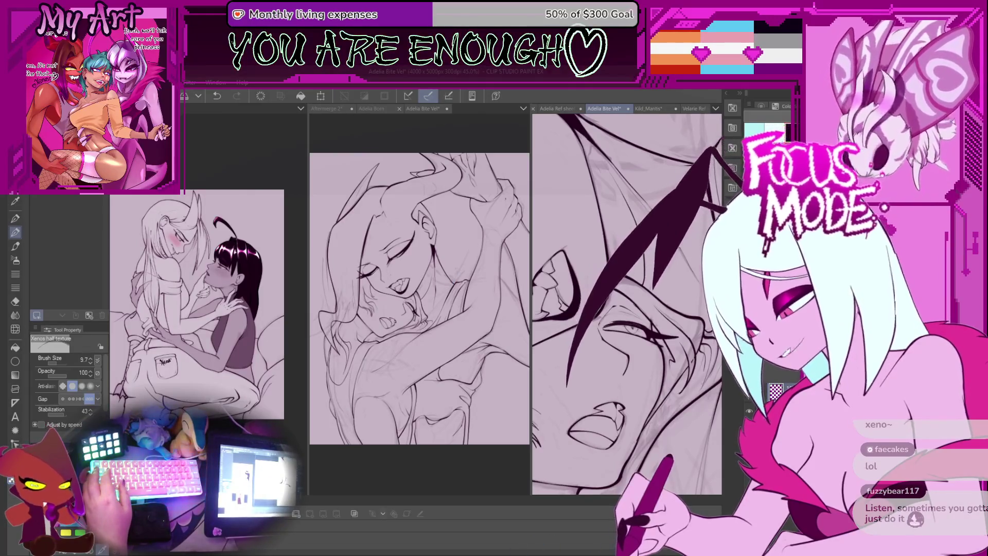
key("ctrl+Tab")
key("ctrl+Tab")
key("ctrl+Tab")
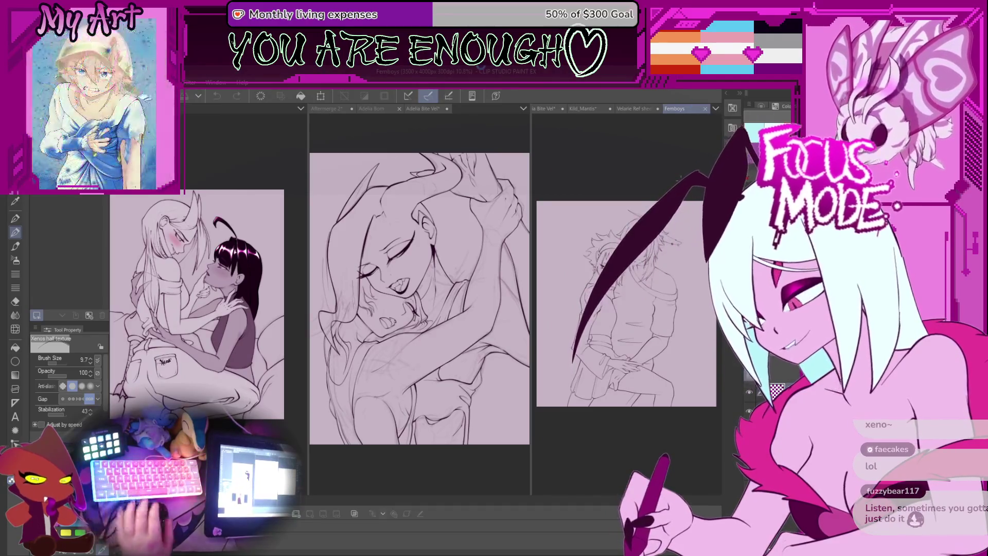
key("ctrl+Tab")
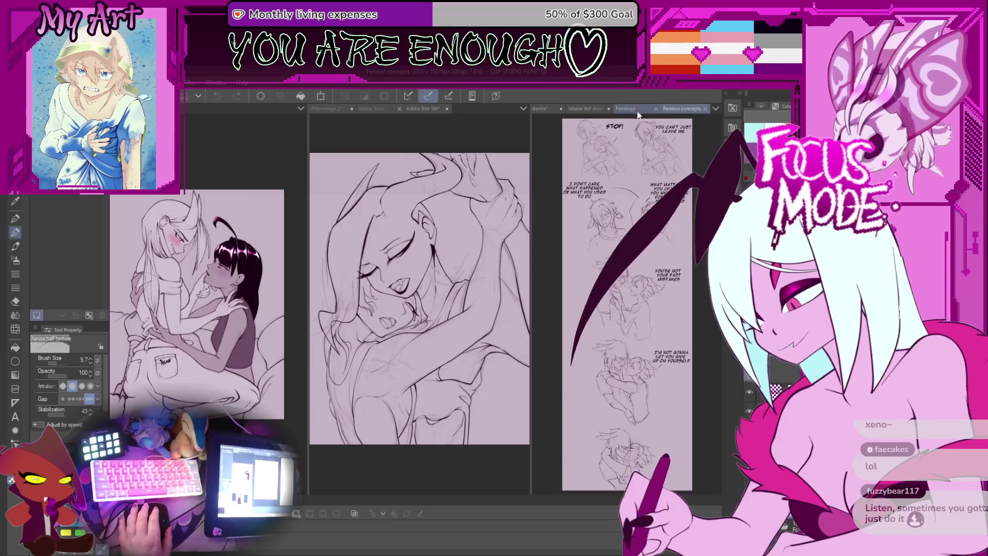
left_click(639, 110)
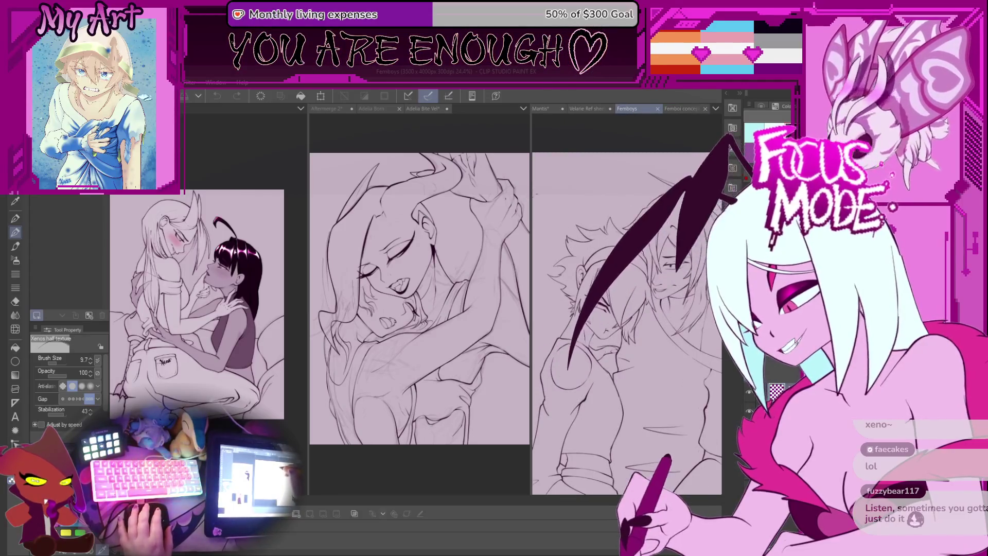
left_click_drag(530, 196, 437, 196)
left_click_drag(605, 300, 587, 268)
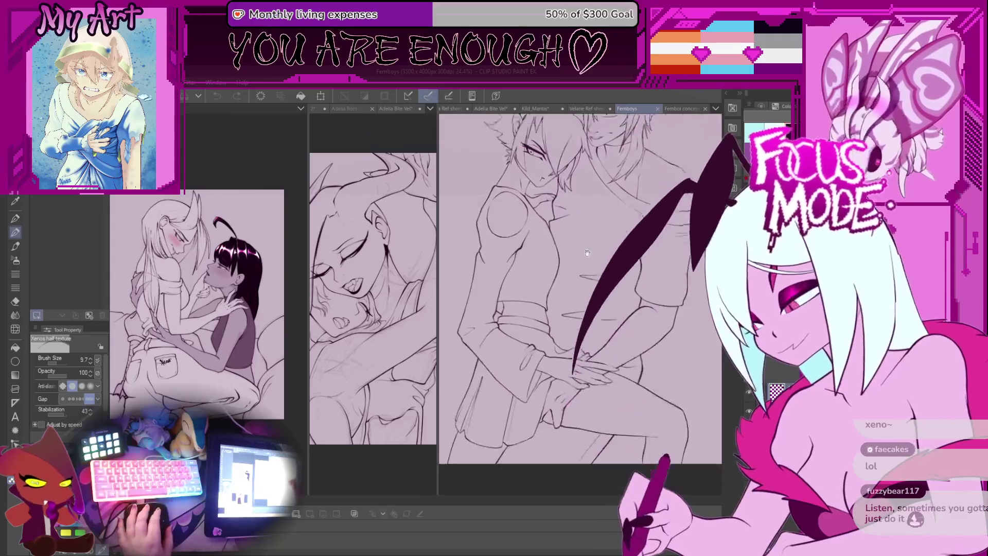
left_click(678, 106)
scroll(612, 309, "up", 5)
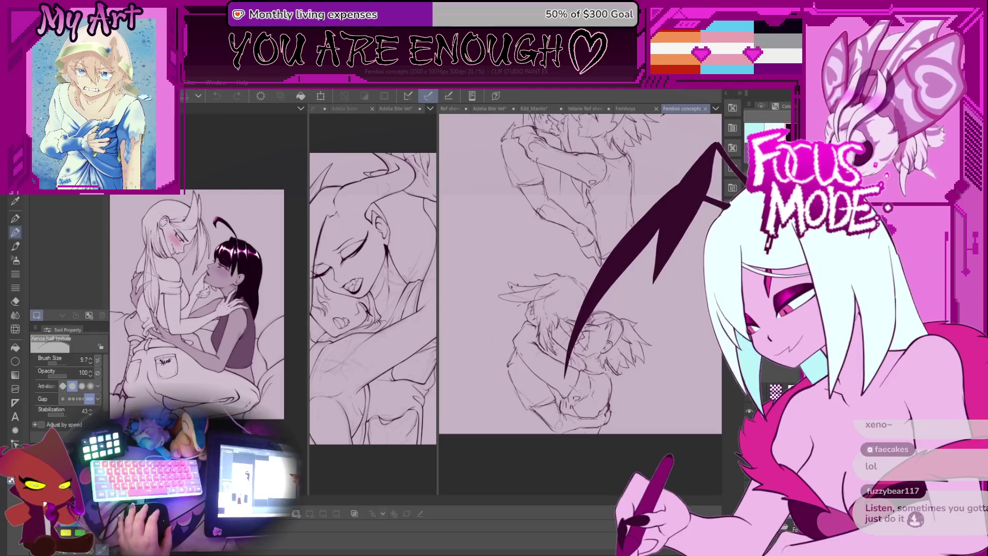
scroll(580, 273, "up", 5)
left_click(644, 108)
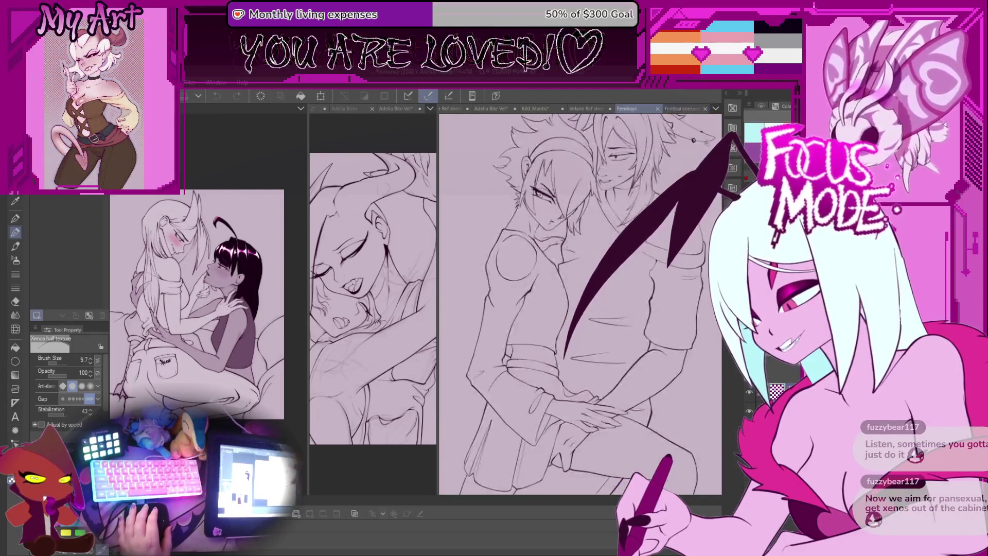
scroll(597, 206, "down", 5)
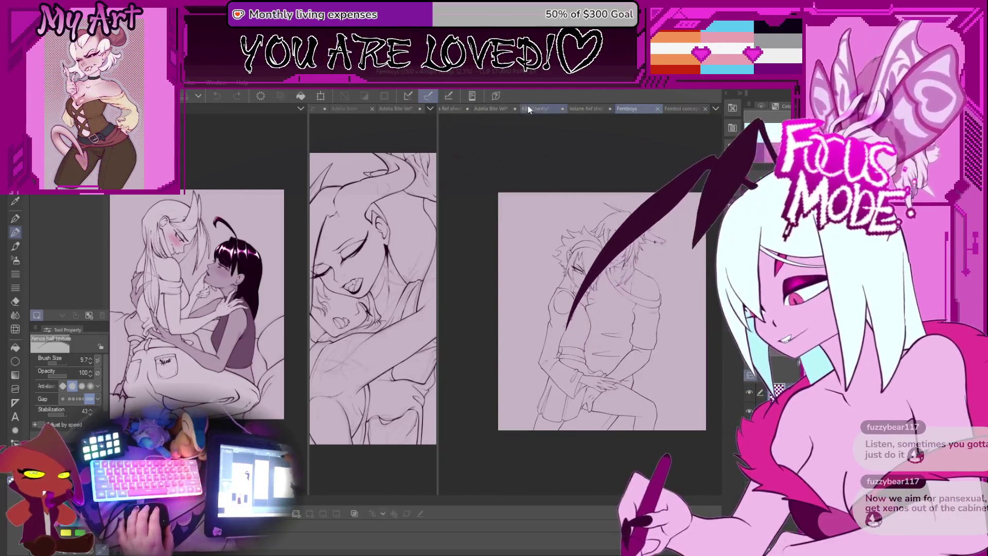
left_click(498, 110)
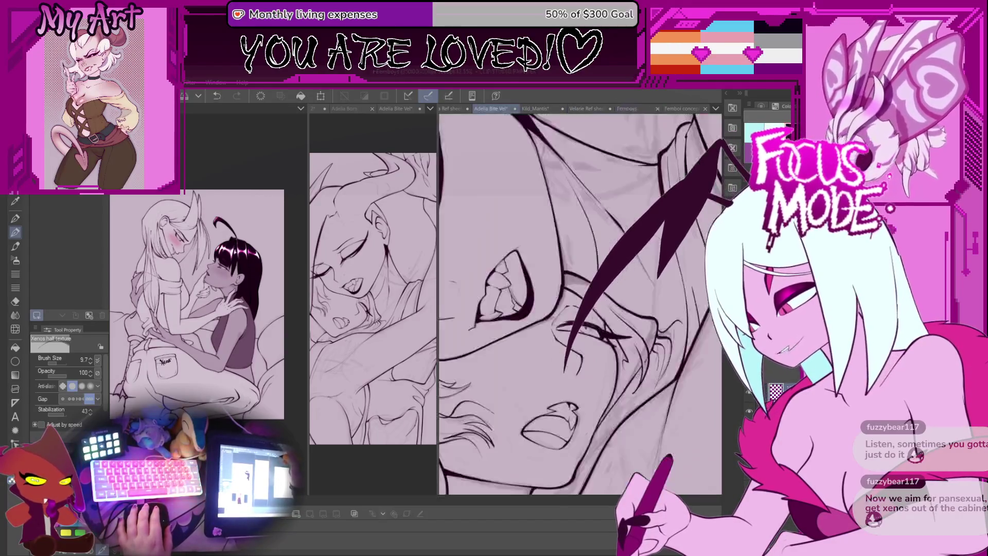
left_click_drag(438, 142, 529, 142)
key("ctrl+z")
left_click_drag(639, 232, 578, 361)
key("ctrl+z")
left_click_drag(705, 201, 638, 391)
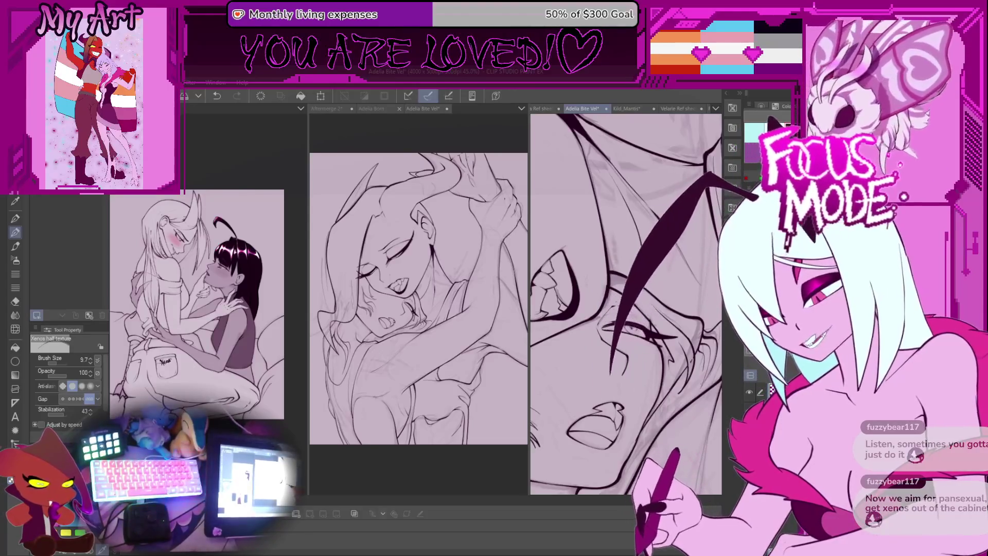
Redraw the long diagonal wing stroke three times, undoing each previous attempt
key("ctrl+z")
left_click_drag(720, 186, 597, 371)
key("ctrl+z")
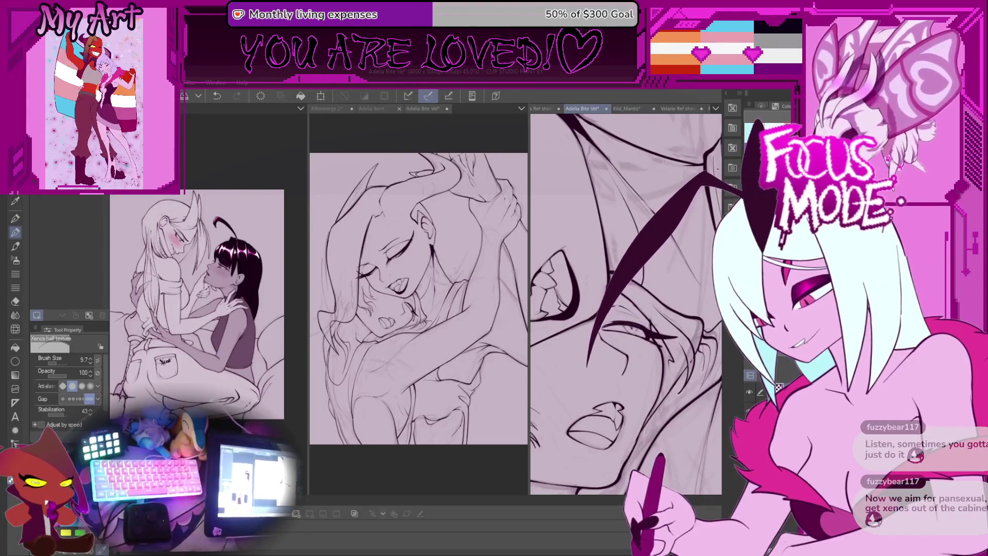
left_click_drag(720, 170, 589, 378)
key("ctrl+z")
left_click_drag(720, 170, 576, 368)
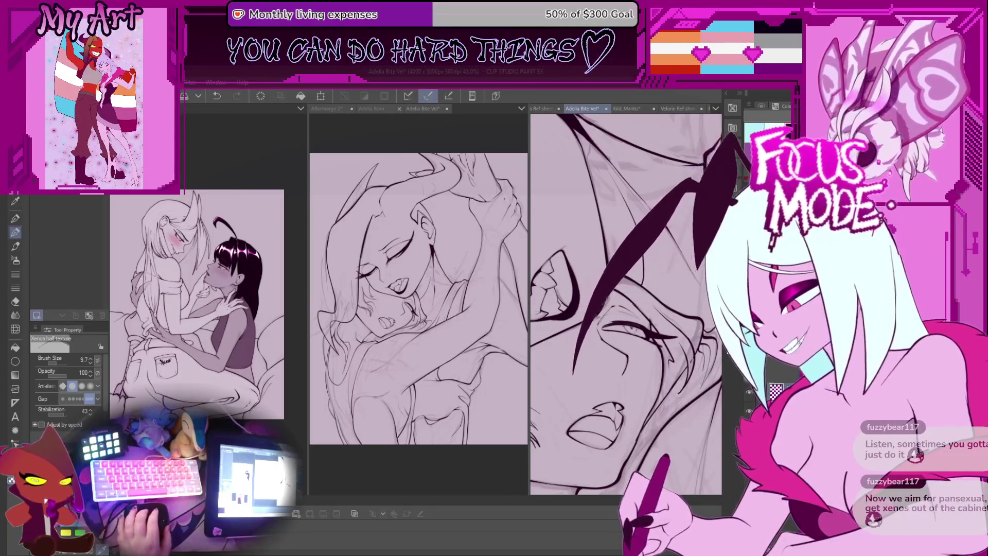
scroll(625, 303, "down", 5)
scroll(625, 303, "up", 3)
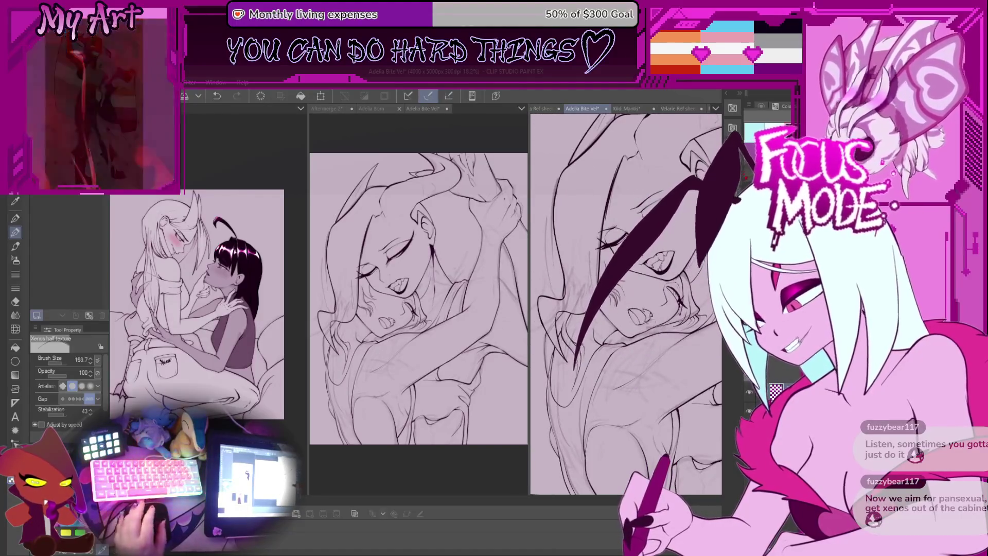
scroll(640, 316, "down", 4)
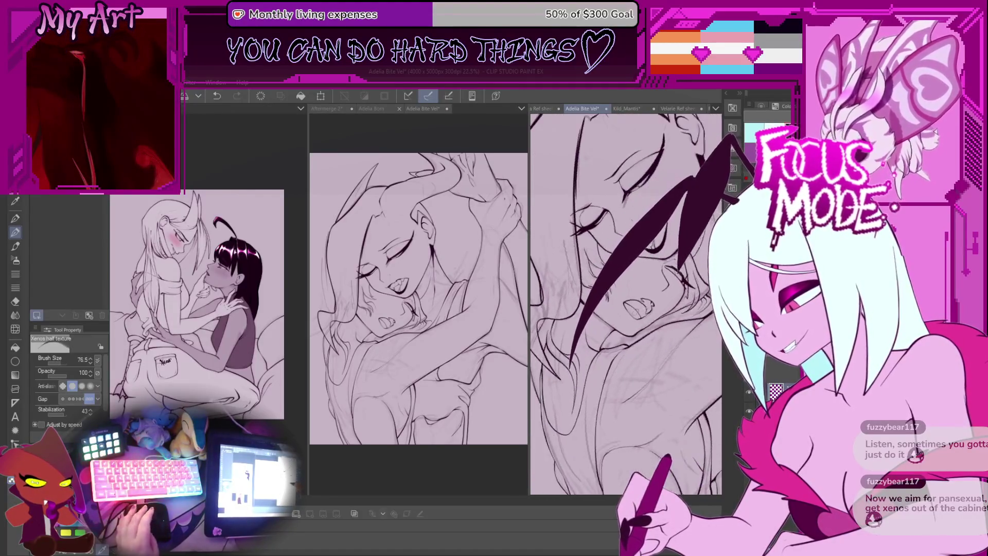
Reset the canvas rotation upright, zoom to 33%, and select the G-pen sub-tool
mouse_move(644, 304)
left_mouse_down()
mouse_move(623, 358)
mouse_move(649, 383)
mouse_move(669, 349)
mouse_move(661, 330)
left_mouse_up()
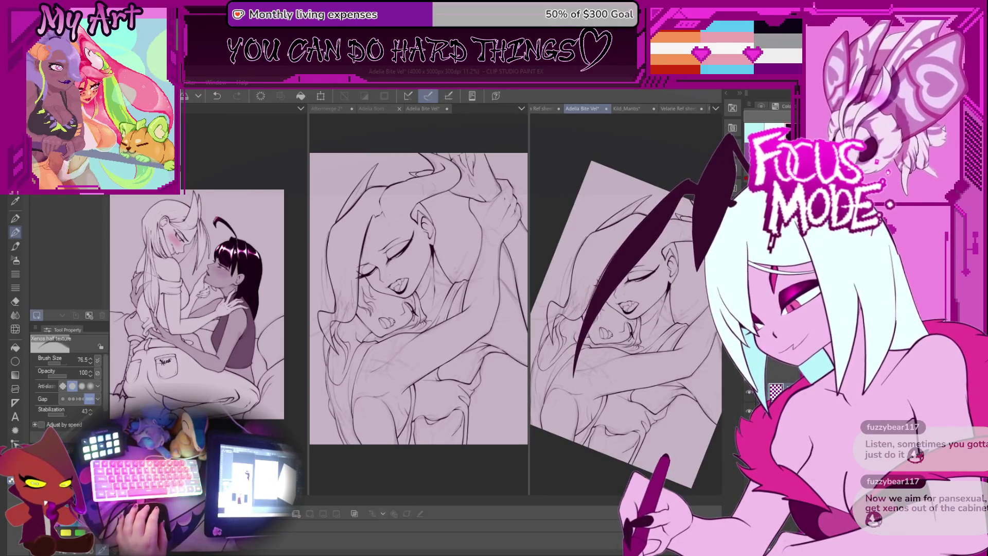
key("ctrl+0")
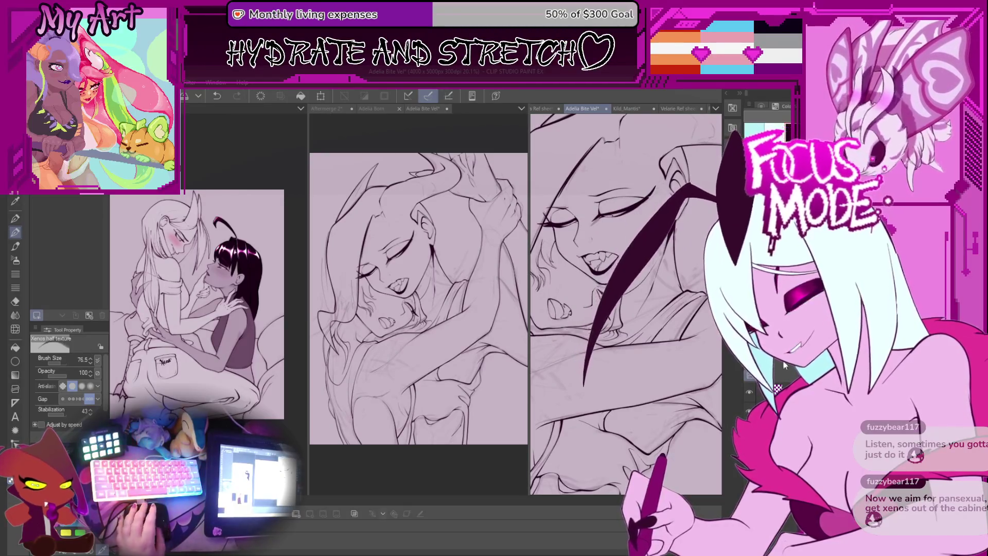
key("ctrl+plus")
key("p")
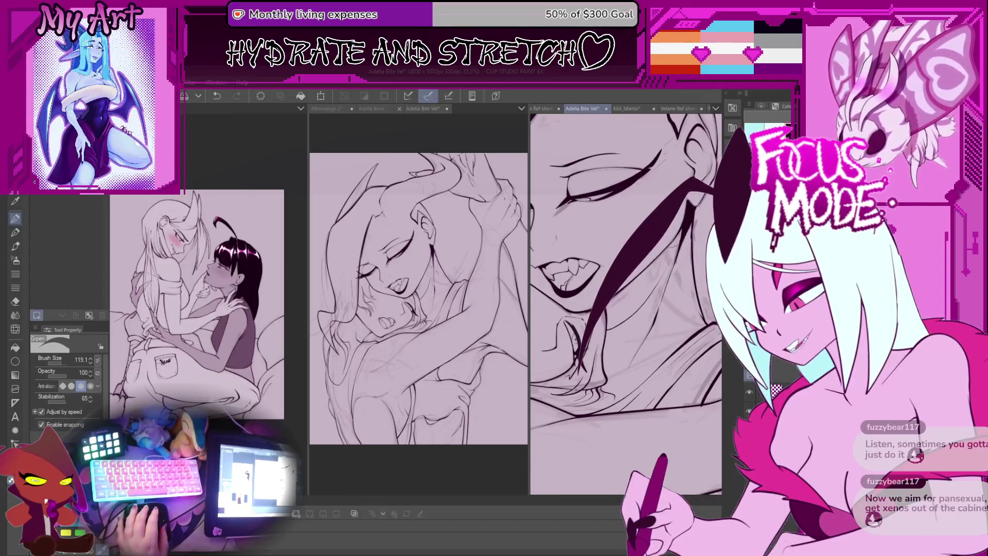
Shrink the brush and extend a bold dark wing-edge stroke down-left
scroll(625, 304, "down", 3)
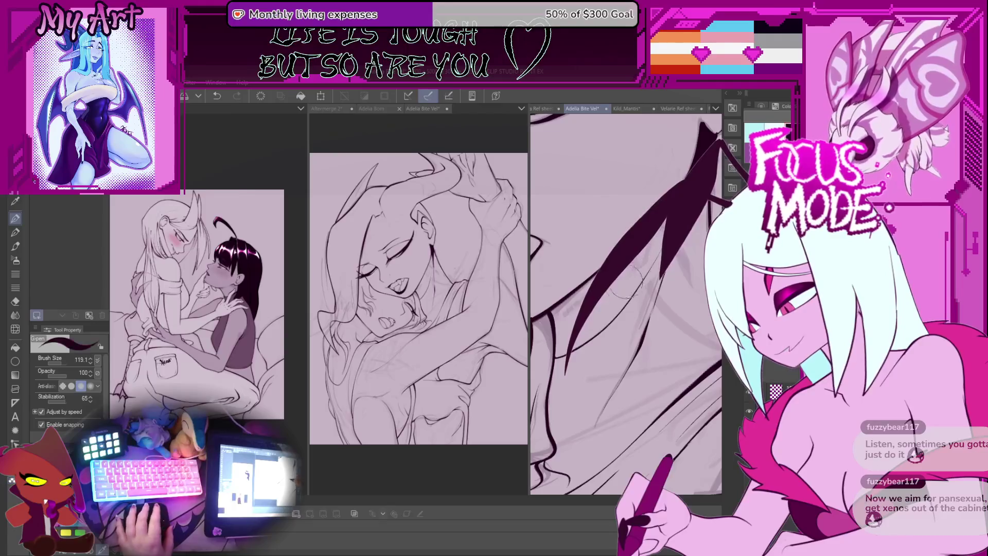
scroll(626, 304, "up", 3)
scroll(625, 304, "down", 3)
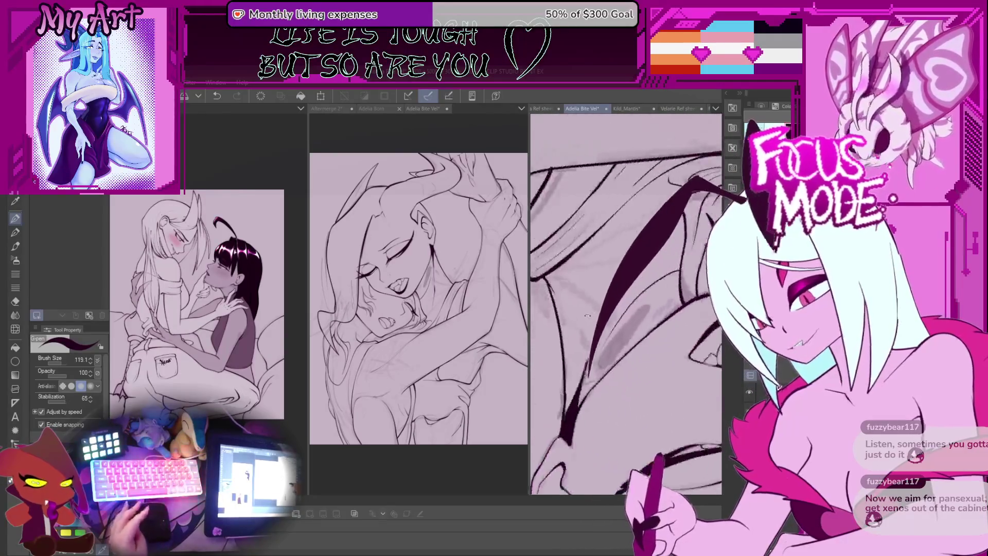
key("bracketleft")
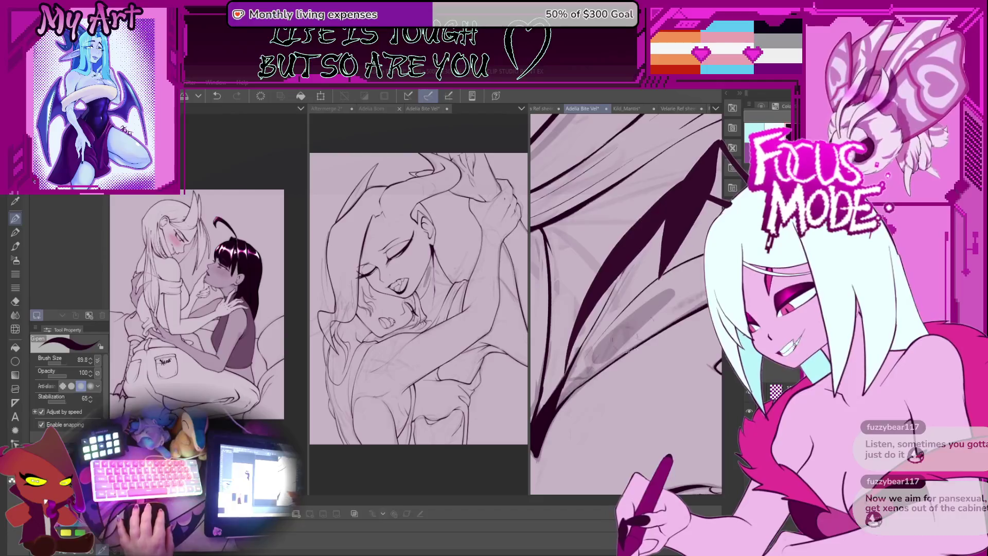
key("bracketleft")
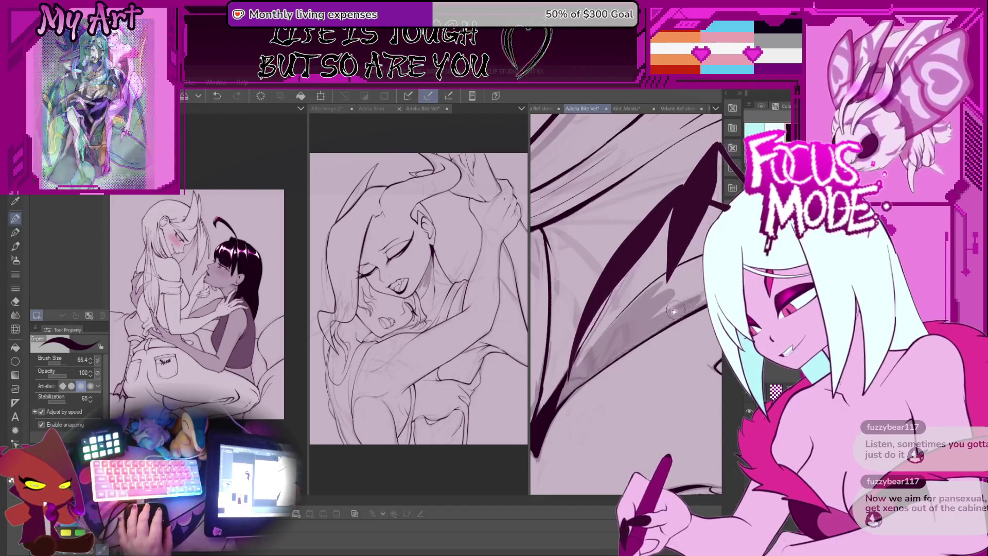
scroll(602, 344, "down", 3)
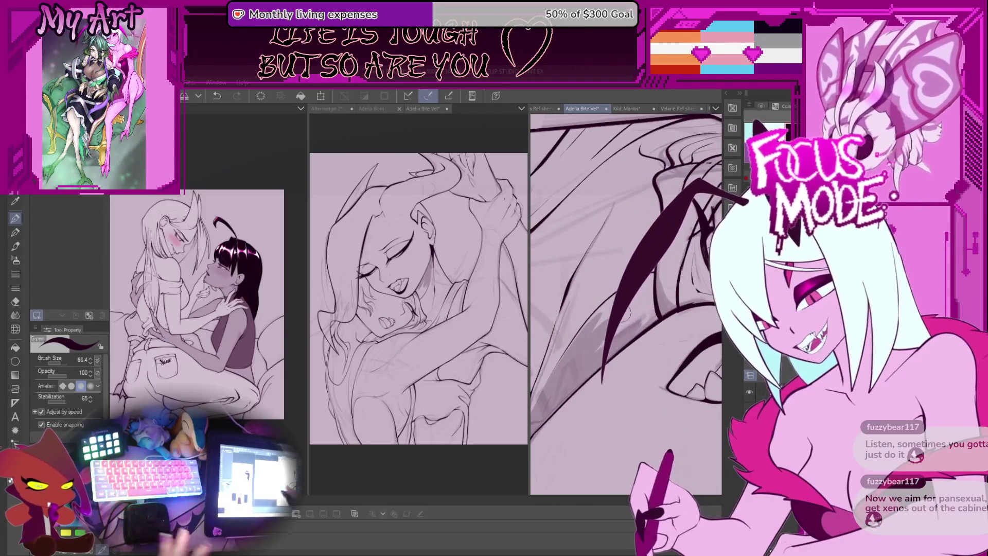
left_click_drag(687, 183, 588, 370)
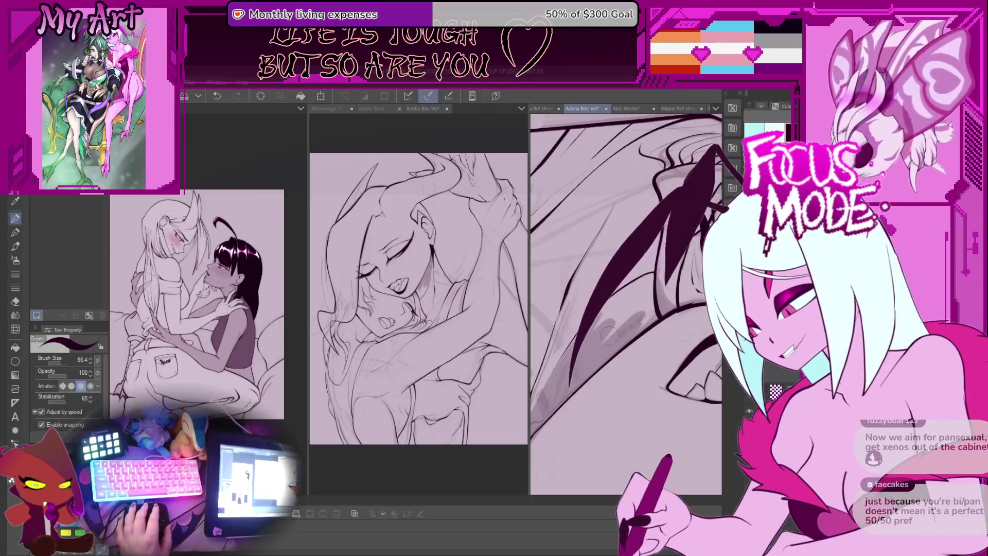
Enlarge the brush to 43.3, undo and restore the wing stroke, then rotate the view
scroll(602, 355, "down", 2)
key("bracketright")
key("ctrl+z")
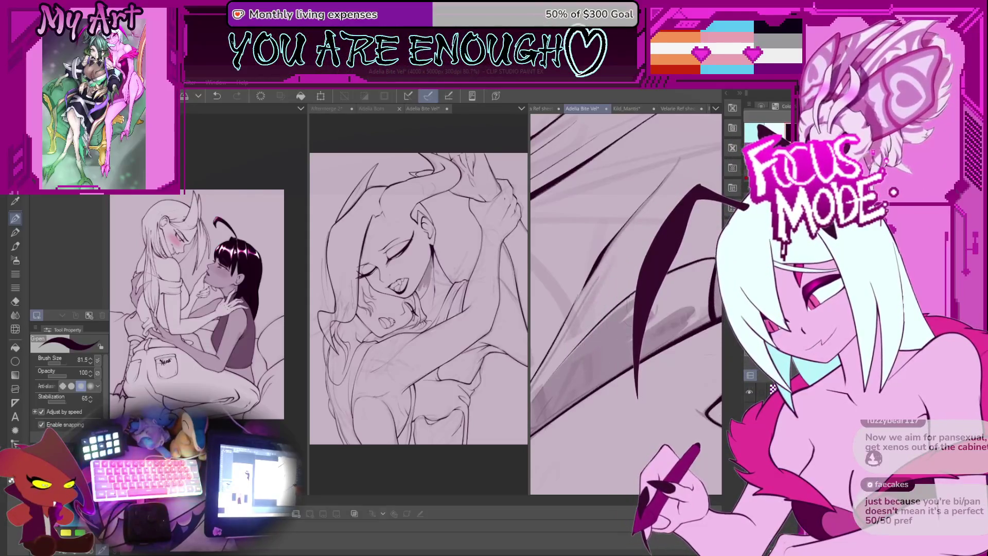
key("ctrl+z")
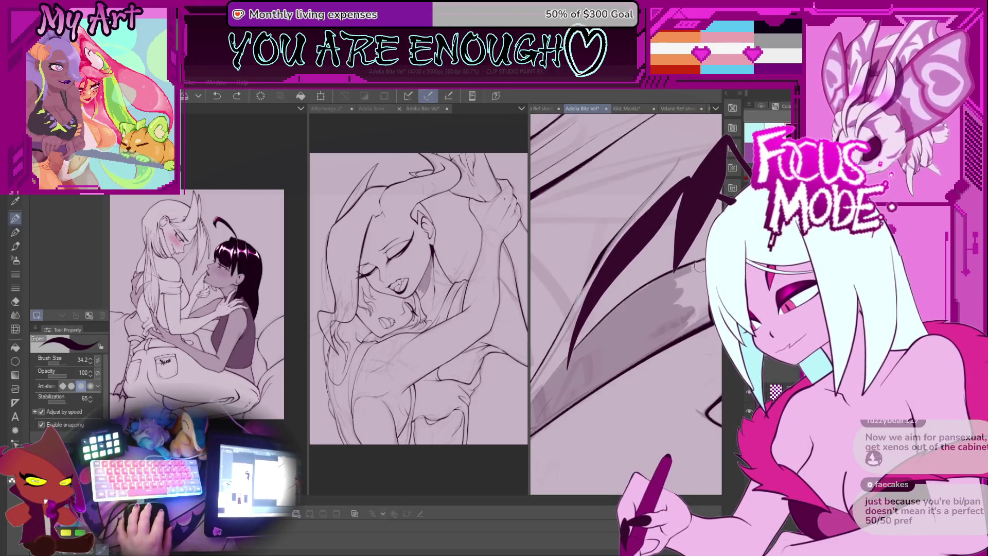
mouse_move(690, 272)
left_mouse_down()
mouse_move(687, 321)
mouse_move(599, 337)
left_mouse_up()
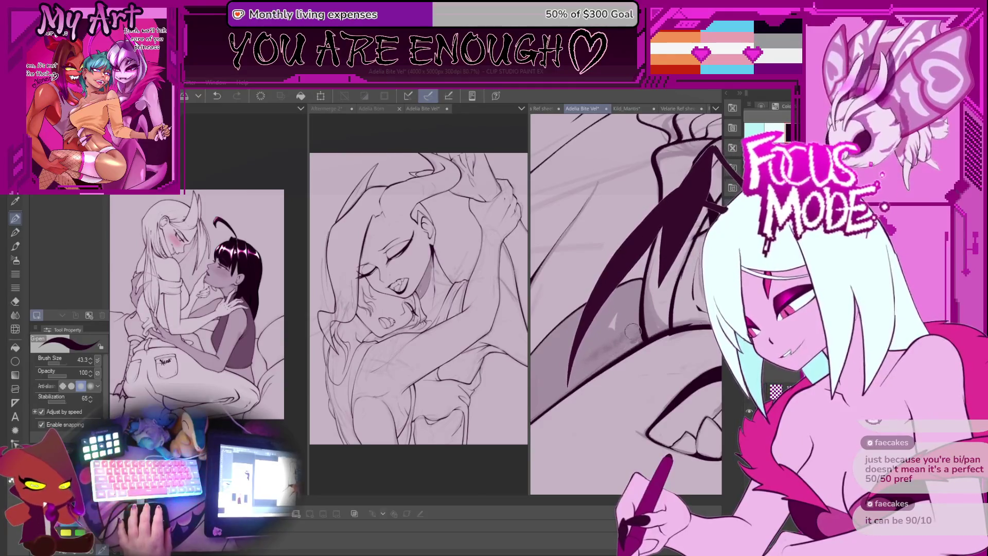
scroll(596, 348, "down", 6)
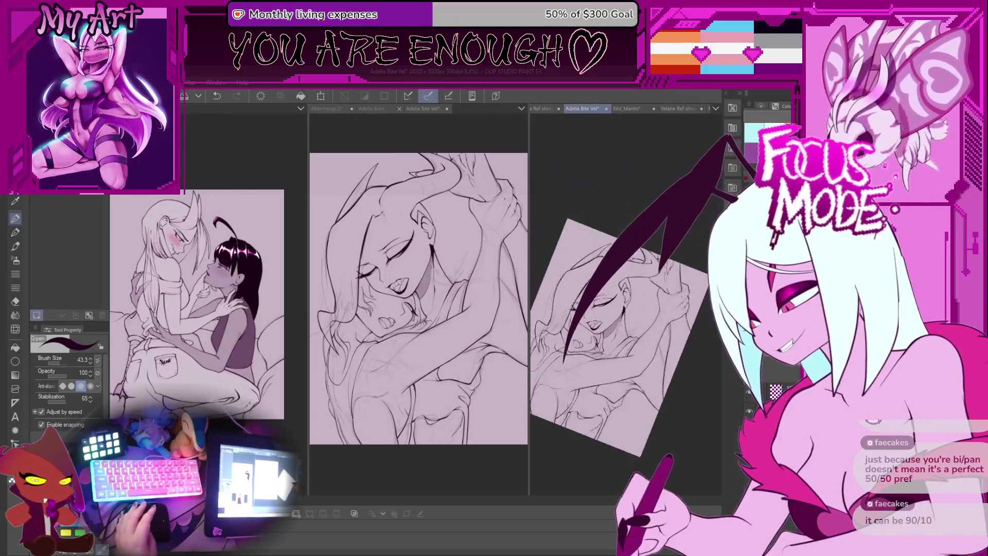
Zoom into the pointed ear and tilt the view into position for inking
scroll(645, 330, "up", 6)
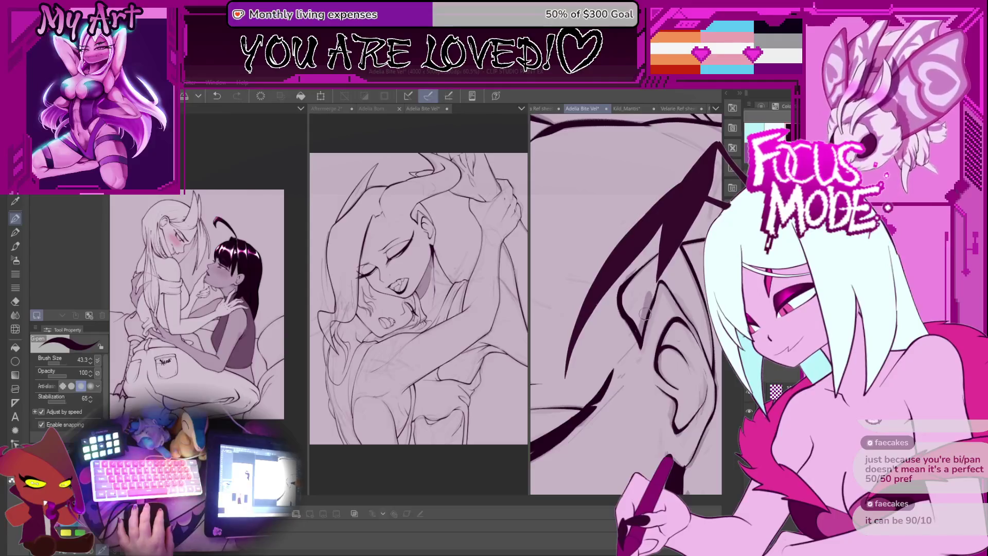
scroll(632, 287, "down", 1)
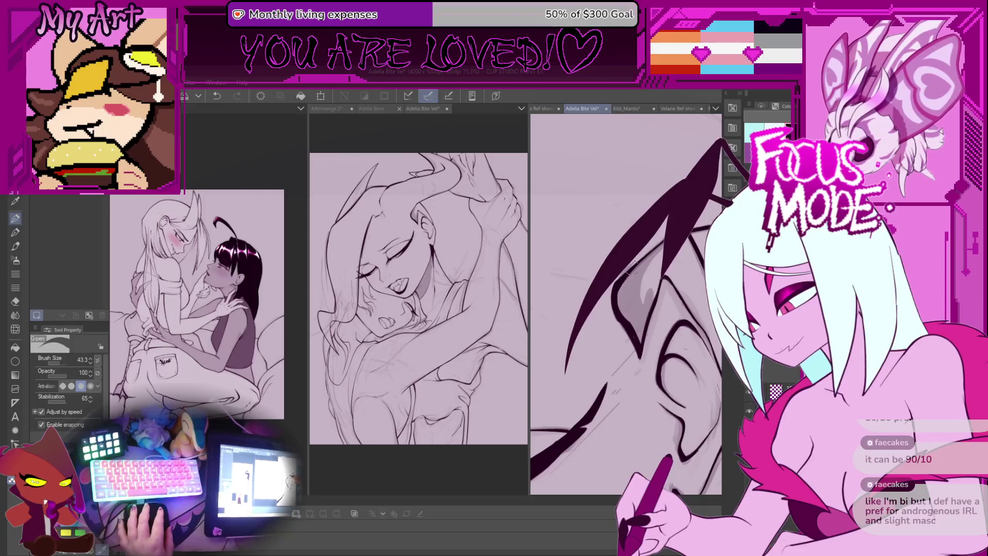
scroll(643, 333, "up", 3)
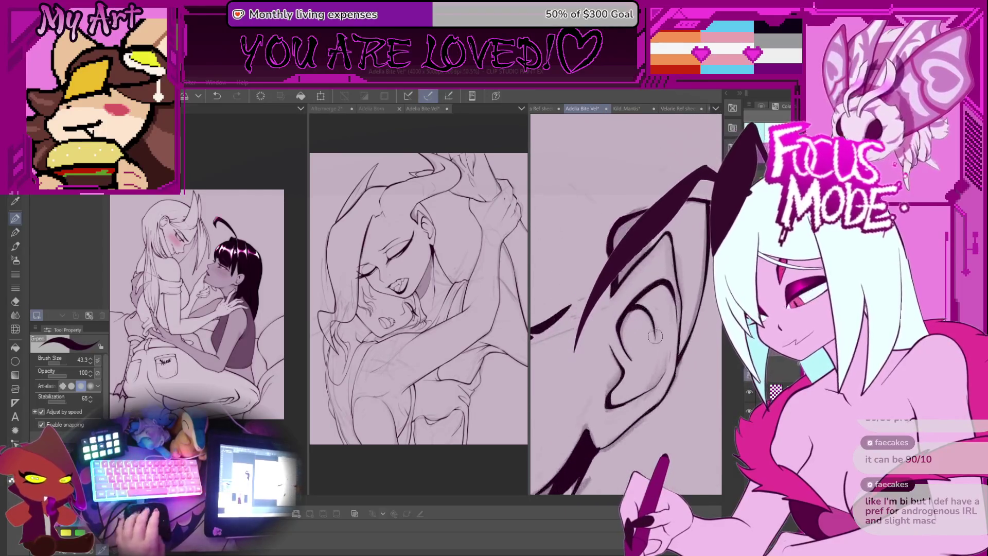
left_click_drag(623, 352, 666, 408)
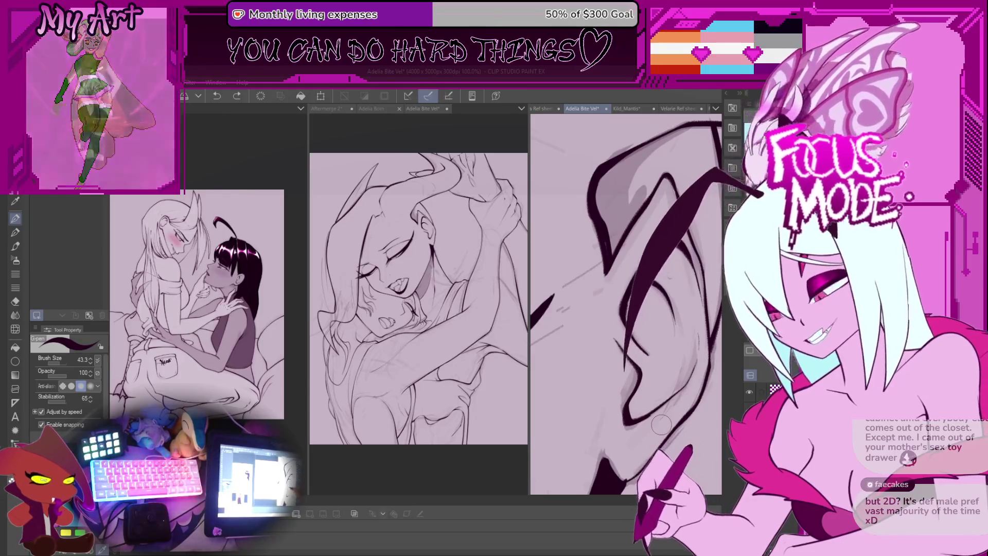
Ink a curved line near the eye and a long diagonal eyelash stroke, adjusting its thickness
scroll(636, 303, "down", 3)
scroll(635, 303, "up", 4)
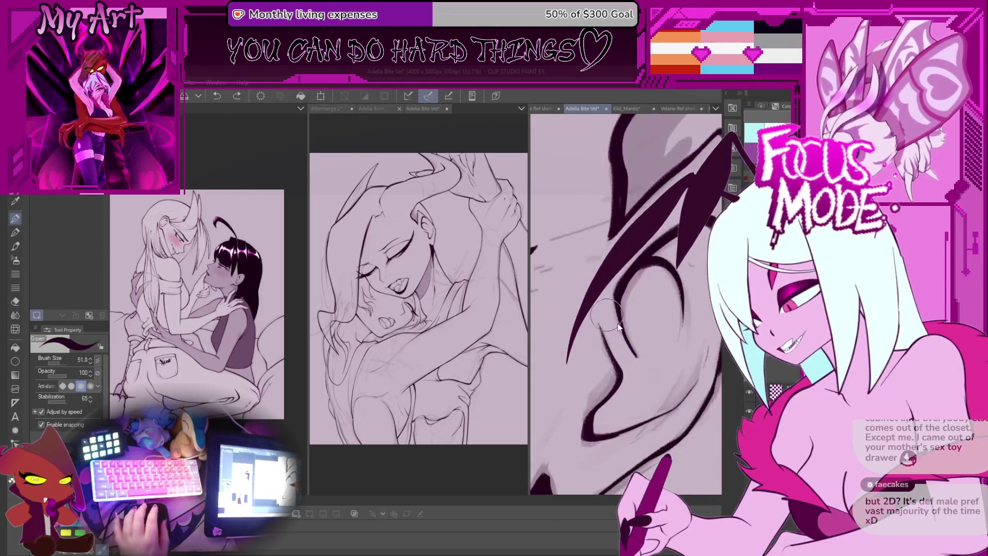
mouse_move(596, 406)
left_mouse_down()
mouse_move(589, 273)
mouse_move(566, 375)
left_mouse_up()
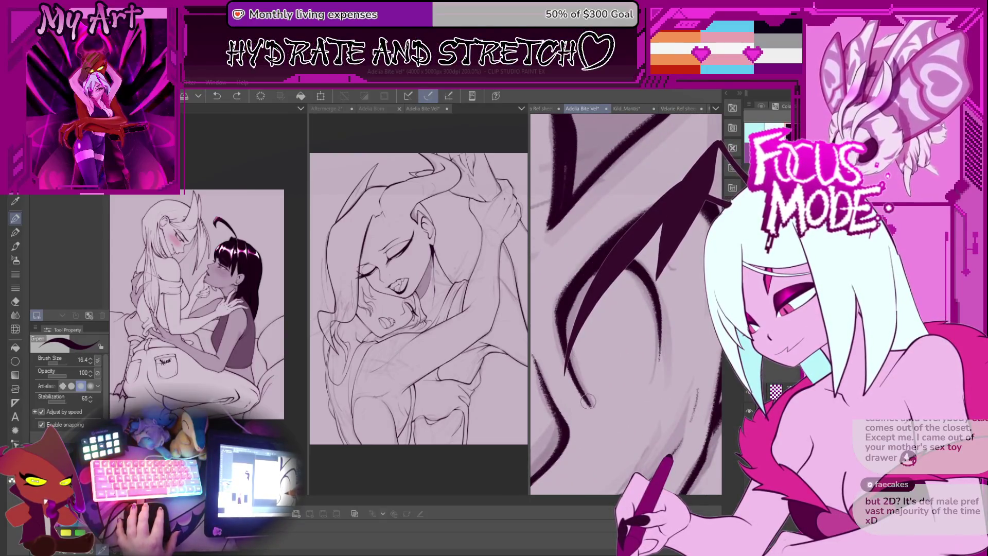
left_click_drag(641, 249, 563, 376)
key("bracketright")
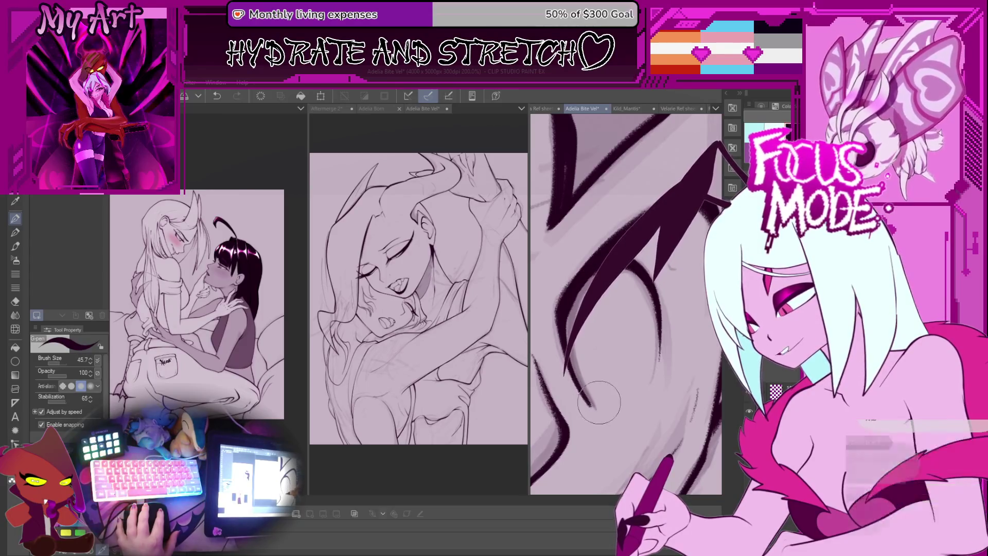
left_click_drag(638, 255, 564, 375)
key("ctrl+z")
left_click_drag(640, 252, 566, 376)
key("bracketleft")
key("ctrl+z")
left_click_drag(644, 247, 590, 393)
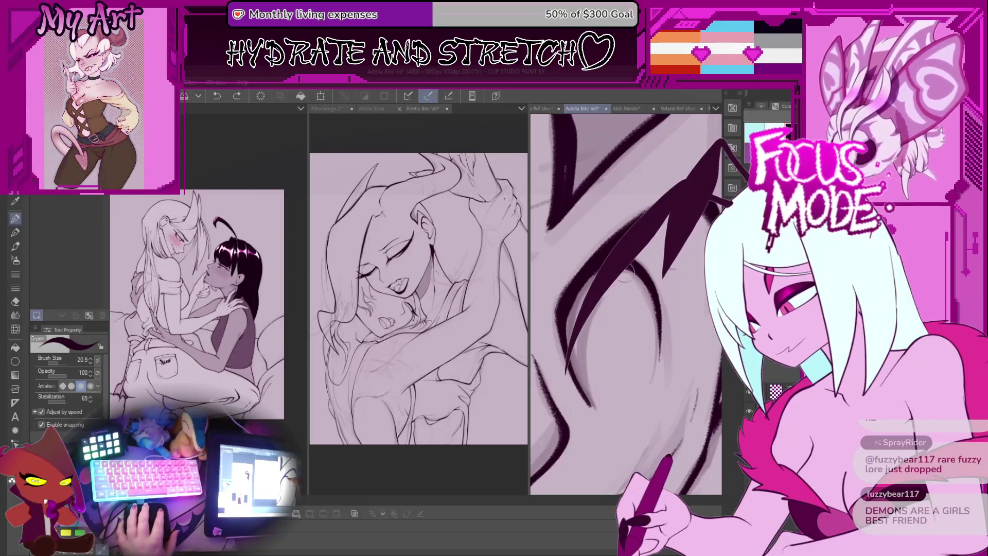
Redraw the lash stroke across the eye several times with a slightly larger brush
key("ctrl+z")
left_click_drag(638, 259, 566, 370)
key("ctrl+z")
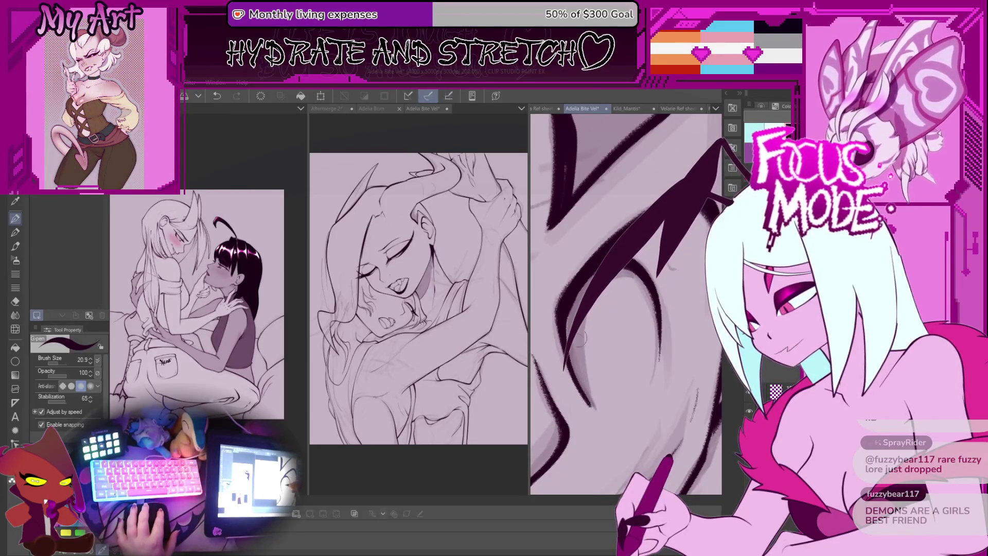
left_click_drag(635, 262, 566, 368)
key("bracketright")
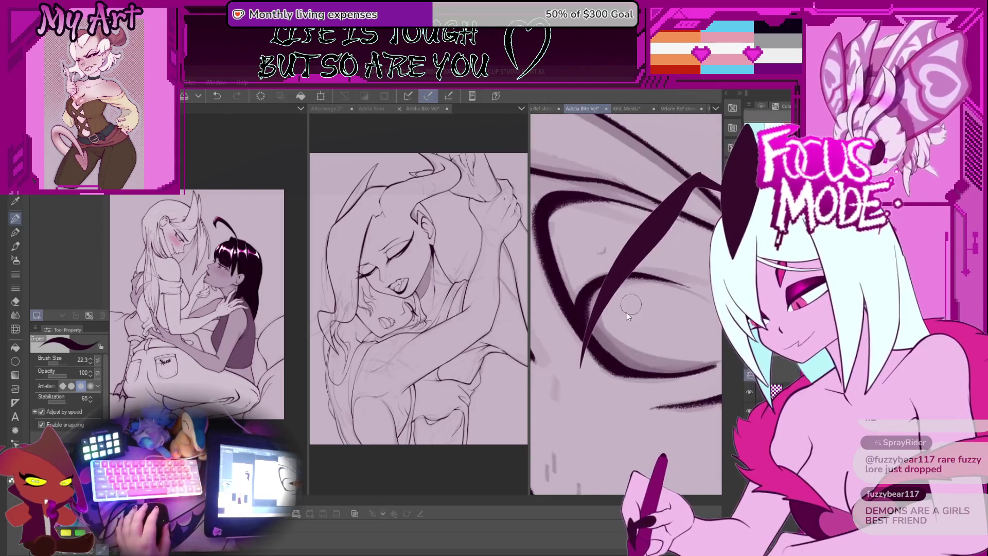
left_click_drag(641, 250, 573, 366)
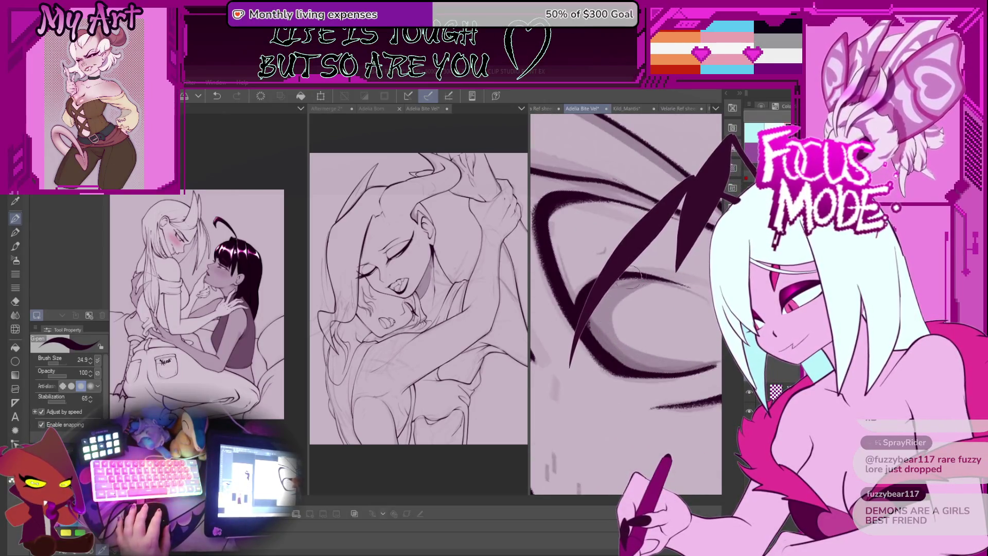
key("ctrl+z")
left_click_drag(644, 249, 563, 366)
Shift and rotate the eye linework, then undo back to the thinner lash stroke
left_click_drag(616, 301, 614, 340)
key("ctrl+z")
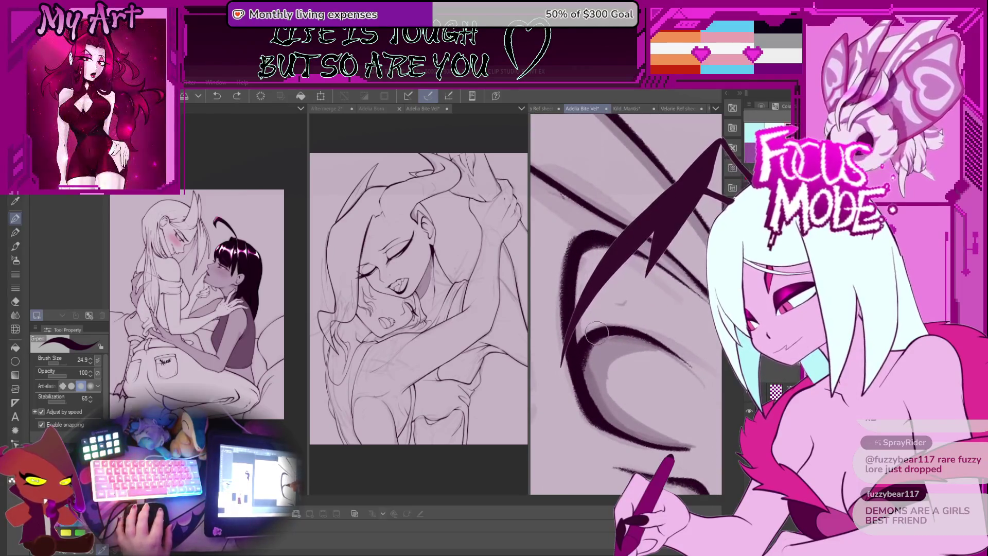
key("bracketleft")
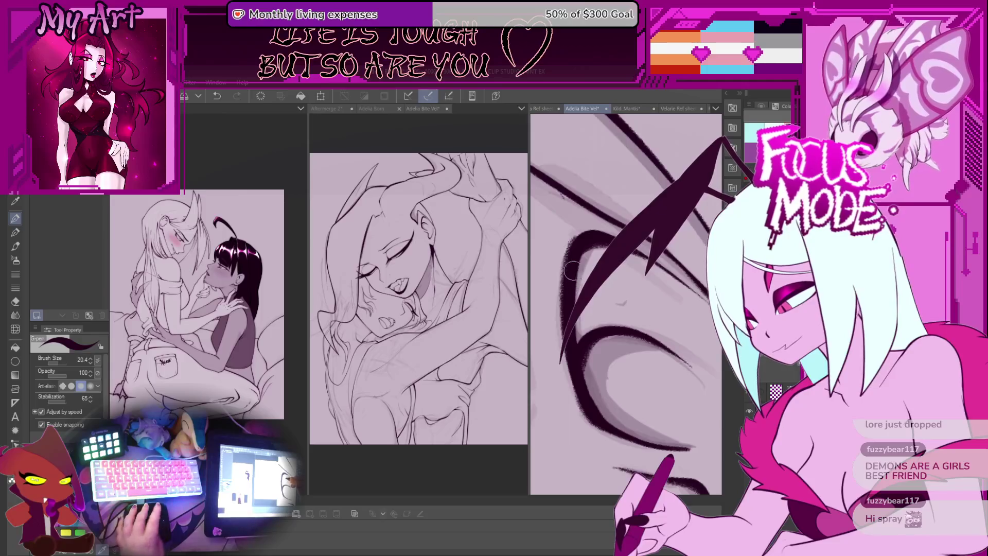
left_click_drag(572, 276, 587, 264)
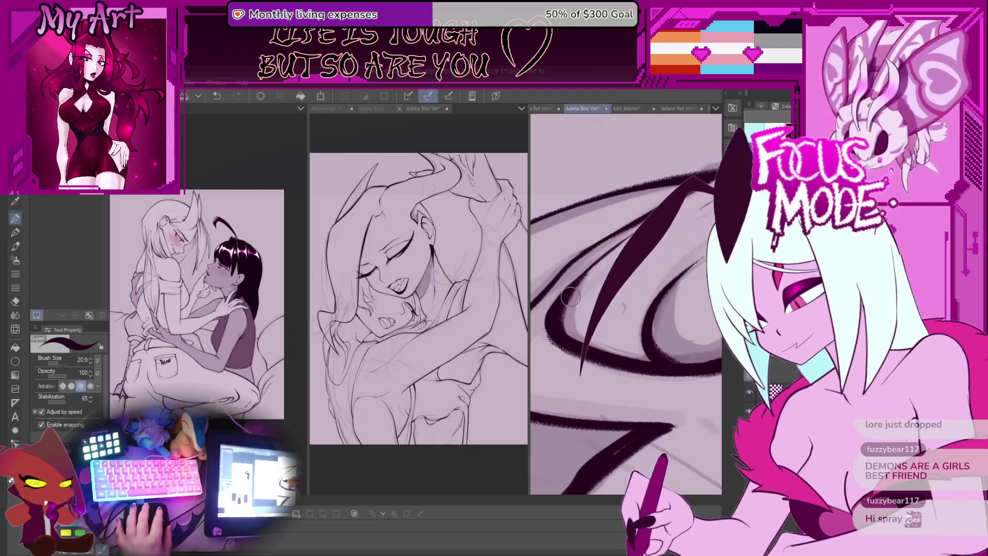
key("ctrl+z")
key("ctrl+z")
key("ctrl+z")
key("ctrl+z")
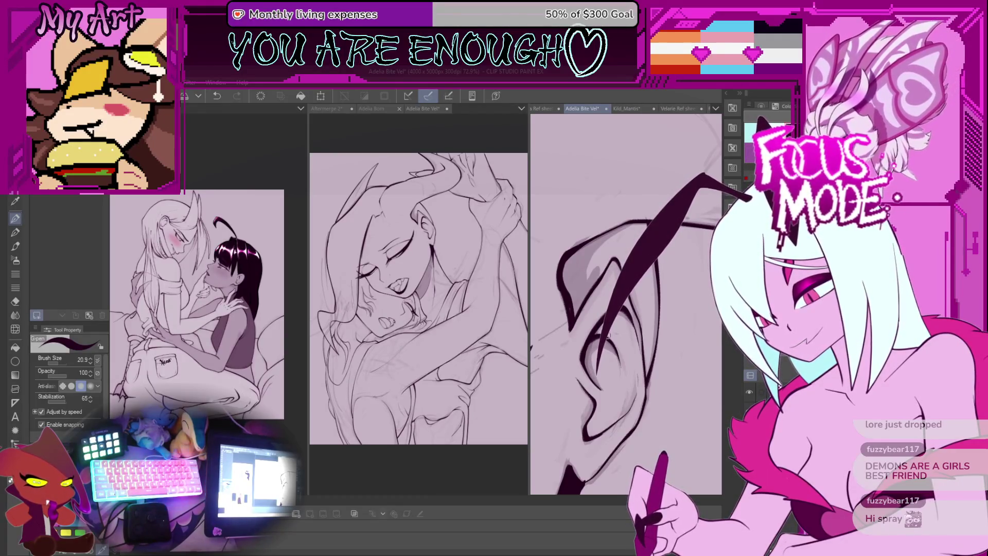
scroll(636, 269, "down", 5)
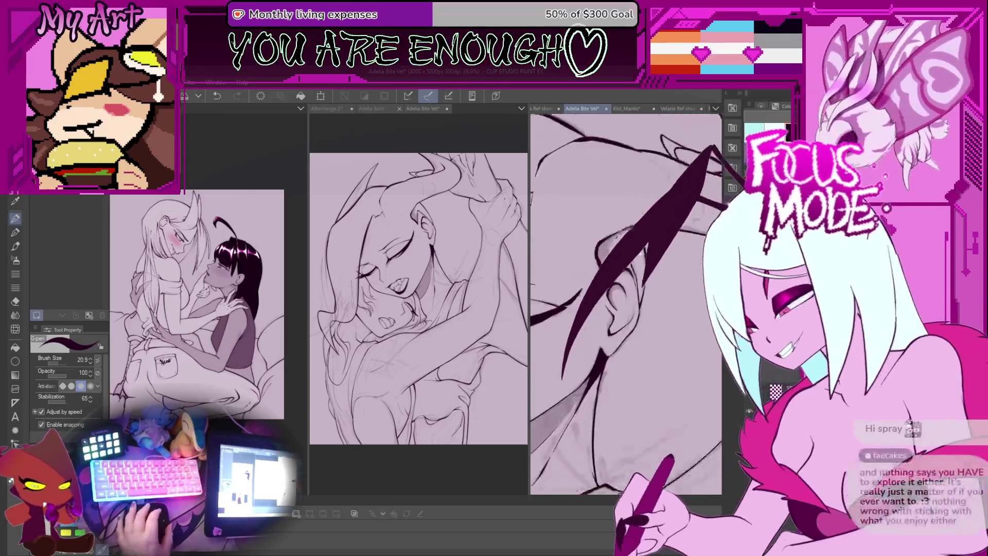
scroll(636, 268, "up", 4)
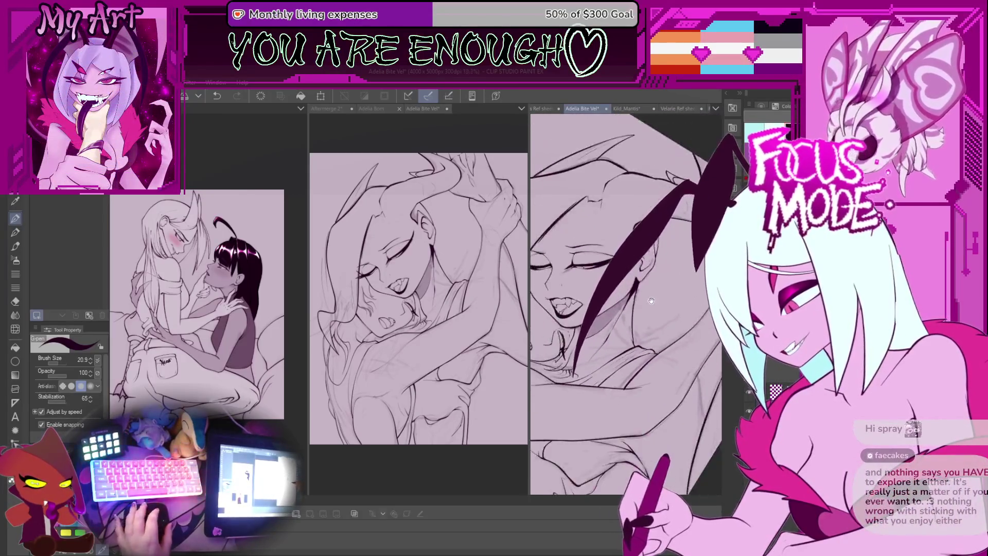